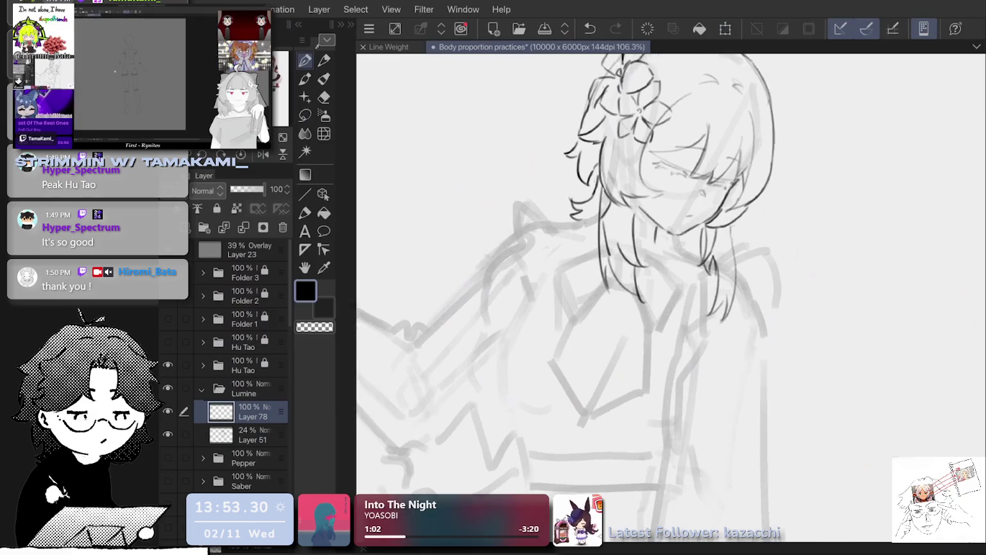
{"action": "scroll", "coordinate": [691, 181], "scroll_direction": "up", "scroll_amount": 1}
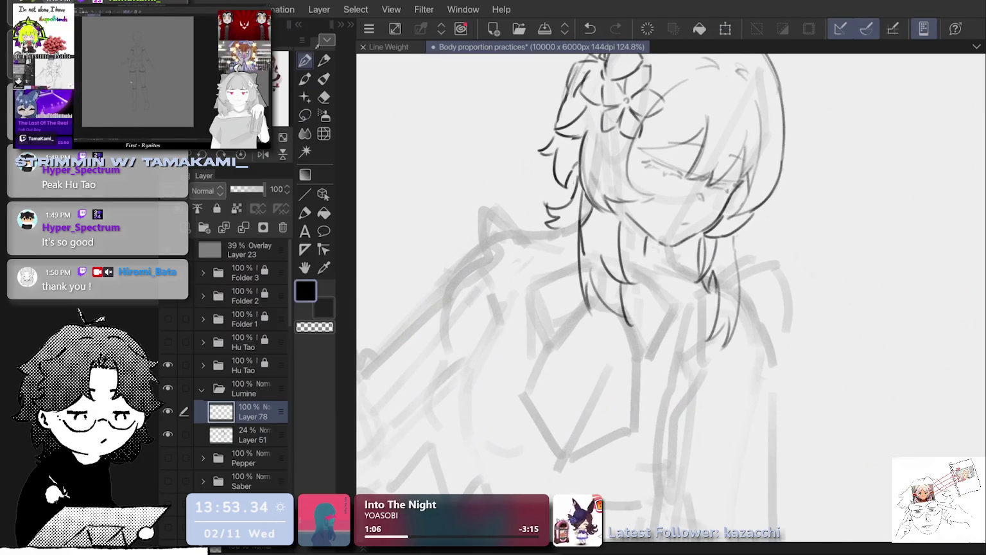
Zoom in on the head and save the Body proportion practices file with Ctrl+S.
{"action": "key", "text": "ctrl+s"}
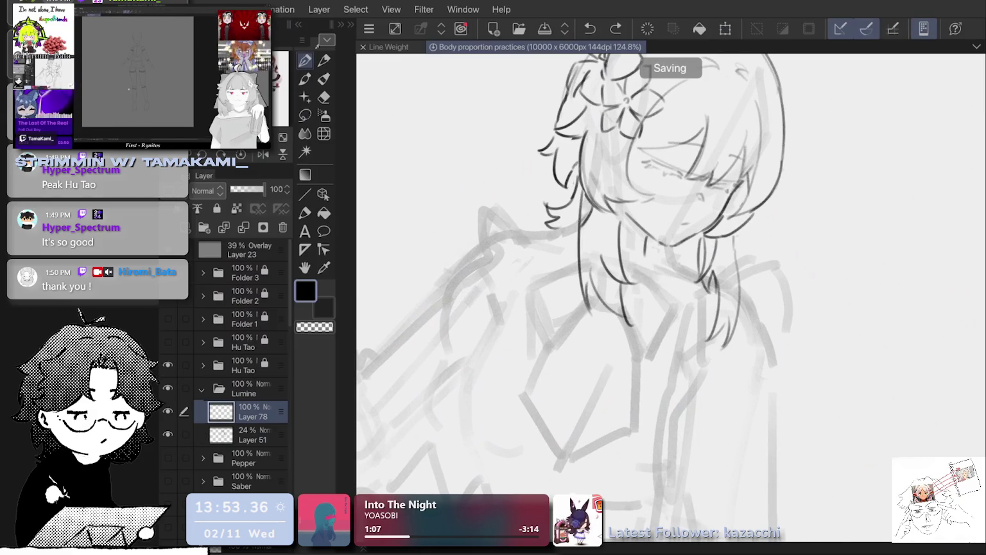
{"action": "scroll", "coordinate": [633, 341], "scroll_direction": "down", "scroll_amount": 5}
Draw two short crossing strokes at the neck and mirror the canvas view to check them.
{"action": "mouse_move", "coordinate": [607, 283]}
{"action": "left_mouse_down"}
{"action": "mouse_move", "coordinate": [617, 313]}
{"action": "mouse_move", "coordinate": [647, 294]}
{"action": "left_mouse_up"}
{"action": "scroll", "coordinate": [735, 253], "scroll_direction": "up", "scroll_amount": 1}
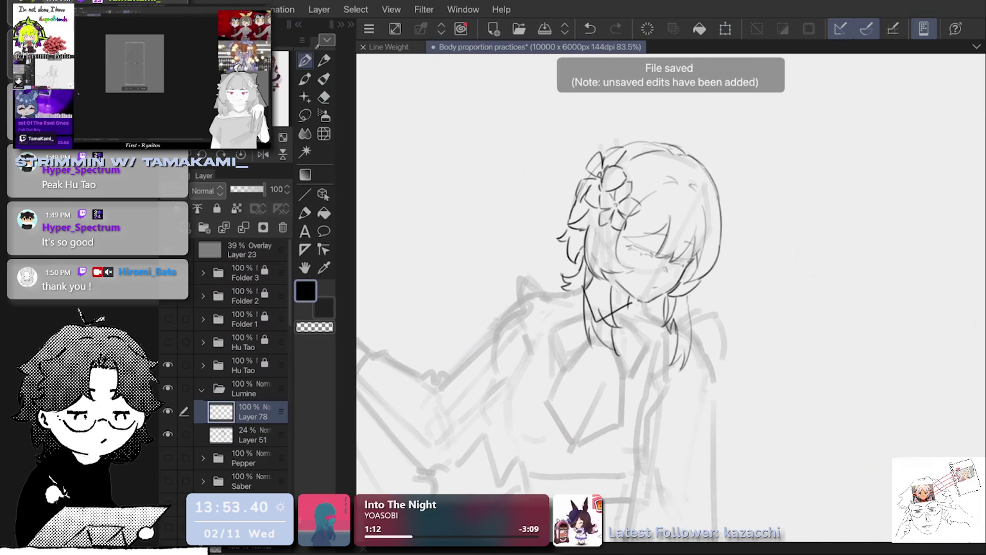
{"action": "left_click", "coordinate": [264, 154]}
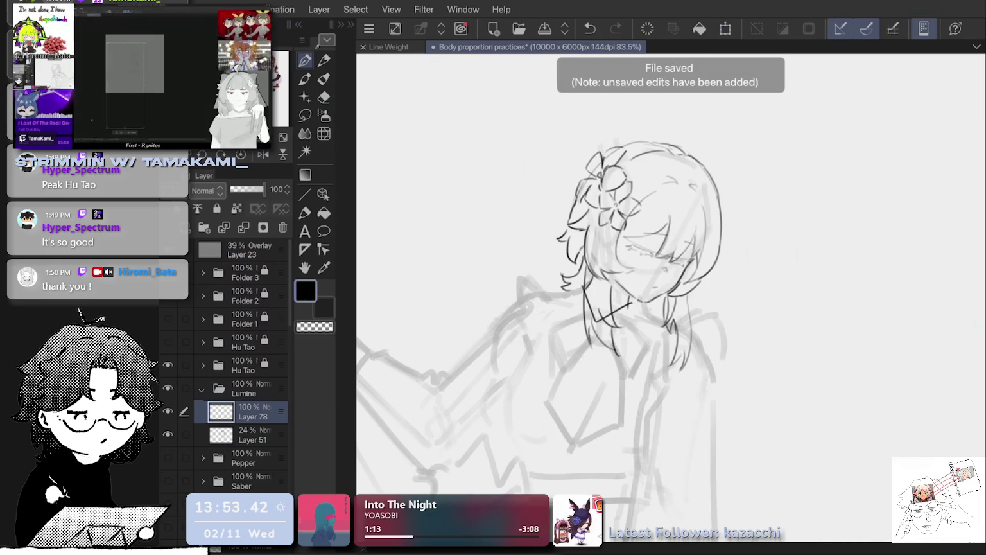
{"action": "scroll", "coordinate": [638, 308], "scroll_direction": "down", "scroll_amount": 1}
Undo the crossing neck strokes and erase a small stray mark, returning to the Pen.
{"action": "scroll", "coordinate": [642, 290], "scroll_direction": "up", "scroll_amount": 1}
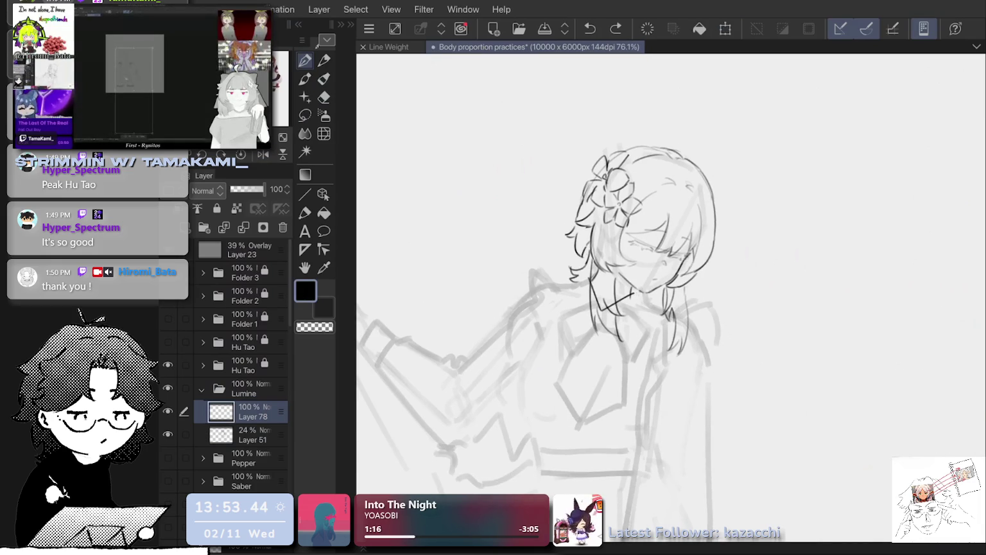
{"action": "key", "text": "ctrl+z"}
{"action": "key", "text": "ctrl+z"}
{"action": "key", "text": "e"}
{"action": "left_click_drag", "start_coordinate": [615, 307], "coordinate": [614, 291]}
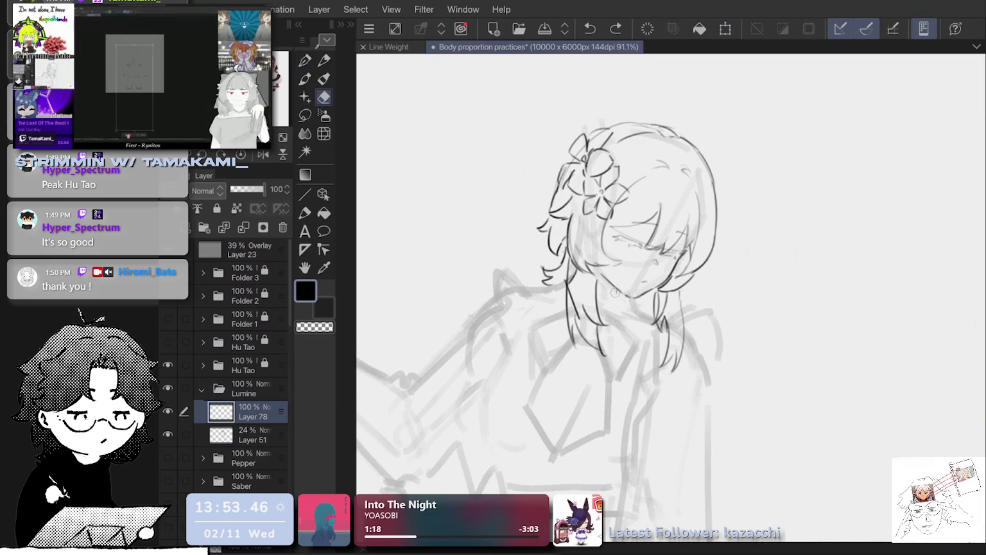
{"action": "key", "text": "p"}
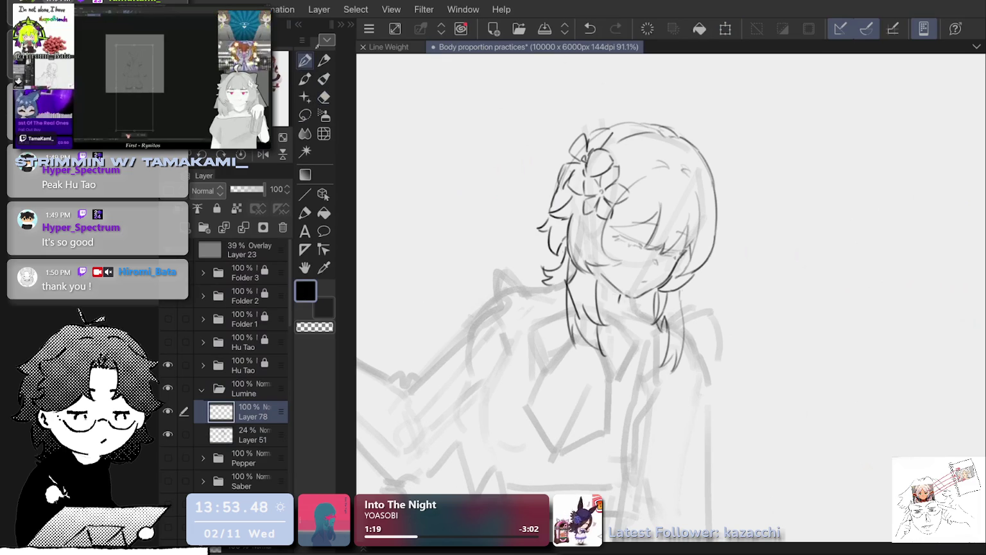
Redraw a small knot below the chin and the left hair-tip strokes, retrying with undo.
{"action": "left_click_drag", "start_coordinate": [585, 320], "coordinate": [626, 301]}
{"action": "key", "text": "ctrl+z"}
{"action": "key", "text": "ctrl+z"}
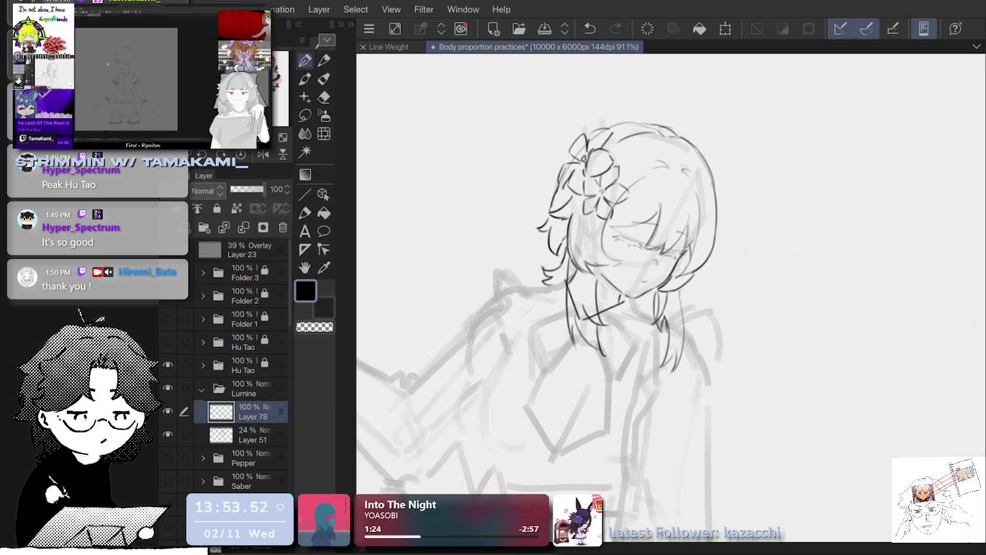
{"action": "left_click_drag", "start_coordinate": [572, 279], "coordinate": [551, 286]}
{"action": "key", "text": "ctrl+z"}
{"action": "key", "text": "ctrl+z"}
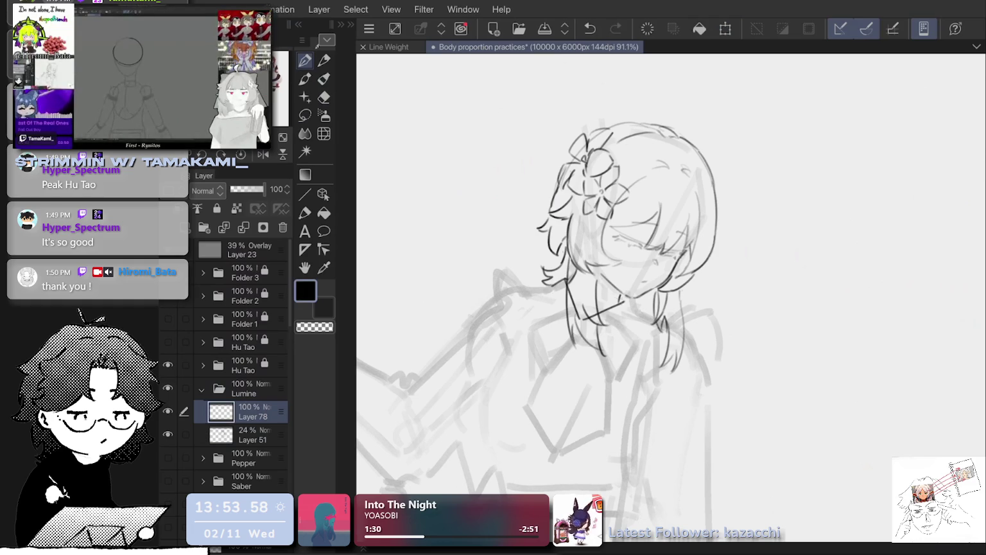
{"action": "mouse_move", "coordinate": [627, 301]}
{"action": "left_mouse_down"}
{"action": "mouse_move", "coordinate": [631, 314]}
{"action": "mouse_move", "coordinate": [593, 350]}
{"action": "left_mouse_up"}
{"action": "key", "text": "ctrl+z"}
{"action": "key", "text": "ctrl+z"}
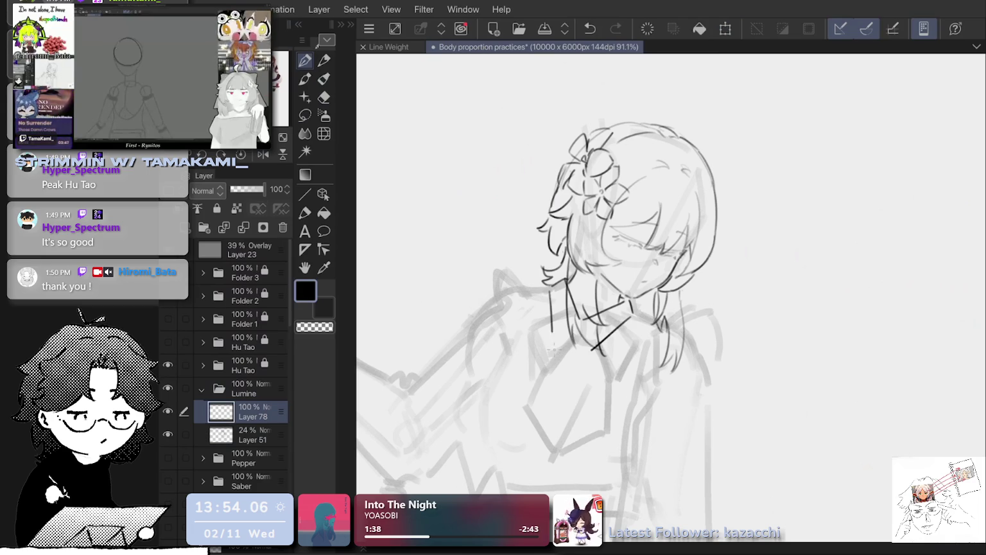
{"action": "left_click_drag", "start_coordinate": [552, 351], "coordinate": [553, 290]}
{"action": "key", "text": "ctrl+z"}
{"action": "key", "text": "ctrl+z"}
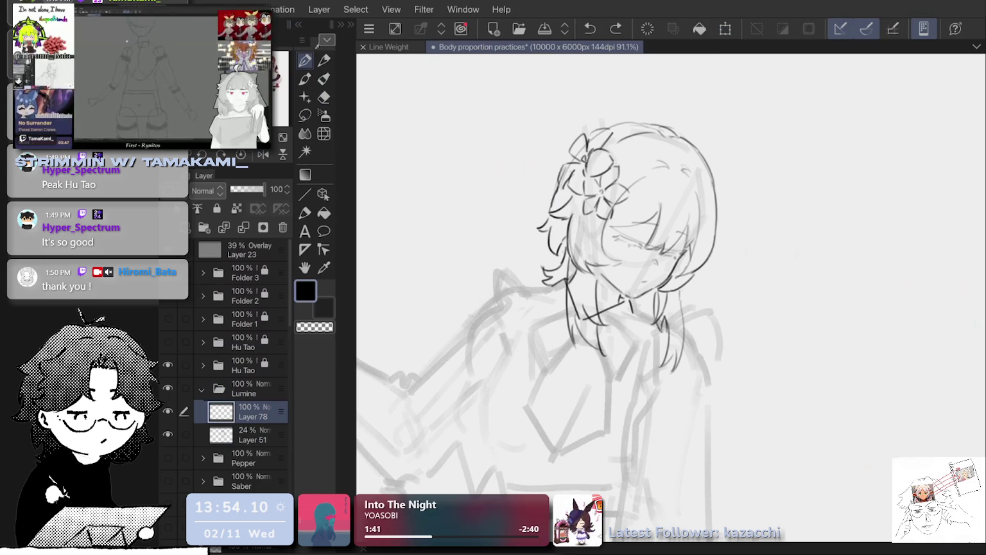
{"action": "mouse_move", "coordinate": [575, 326]}
{"action": "left_mouse_down"}
{"action": "mouse_move", "coordinate": [580, 314]}
{"action": "mouse_move", "coordinate": [590, 326]}
{"action": "left_mouse_up"}
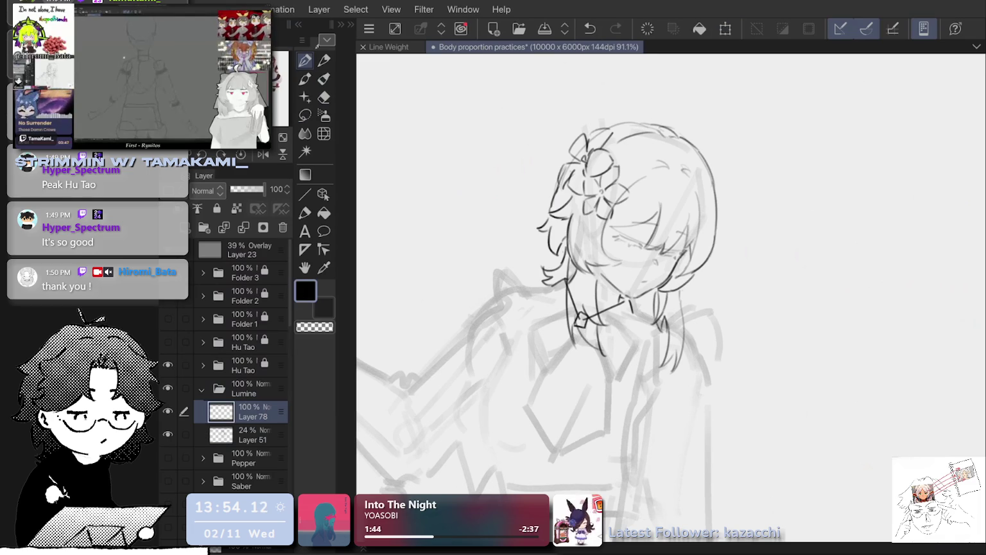
{"action": "scroll", "coordinate": [591, 299], "scroll_direction": "up", "scroll_amount": 2}
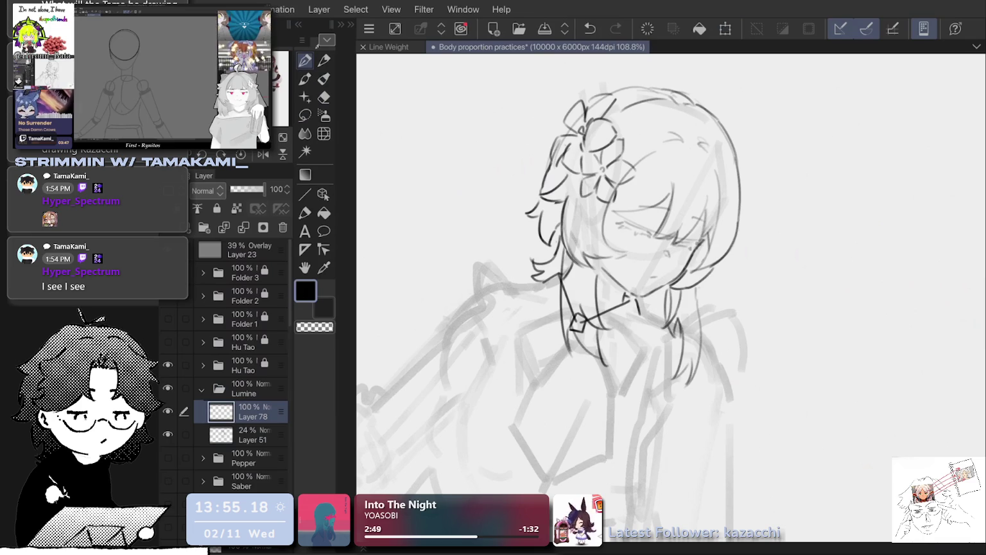
Sketch the tie edges running down-left and down-right from the knot.
{"action": "scroll", "coordinate": [671, 299], "scroll_direction": "up", "scroll_amount": 1}
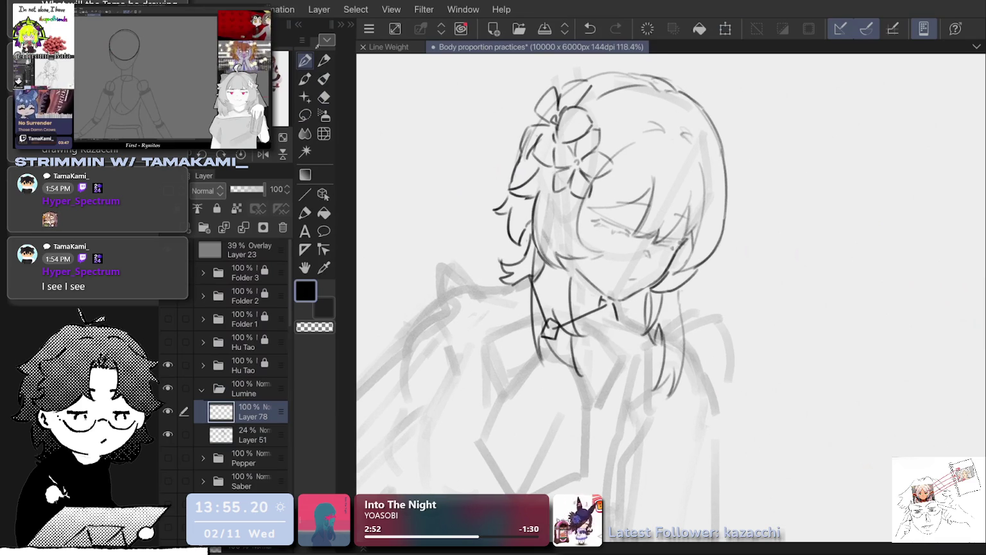
{"action": "scroll", "coordinate": [751, 97], "scroll_direction": "down", "scroll_amount": 1}
{"action": "mouse_move", "coordinate": [558, 321]}
{"action": "left_mouse_down"}
{"action": "mouse_move", "coordinate": [521, 364]}
{"action": "mouse_move", "coordinate": [514, 411]}
{"action": "left_mouse_up"}
{"action": "key", "text": "ctrl+z"}
{"action": "key", "text": "ctrl+z"}
{"action": "left_click_drag", "start_coordinate": [557, 317], "coordinate": [518, 353]}
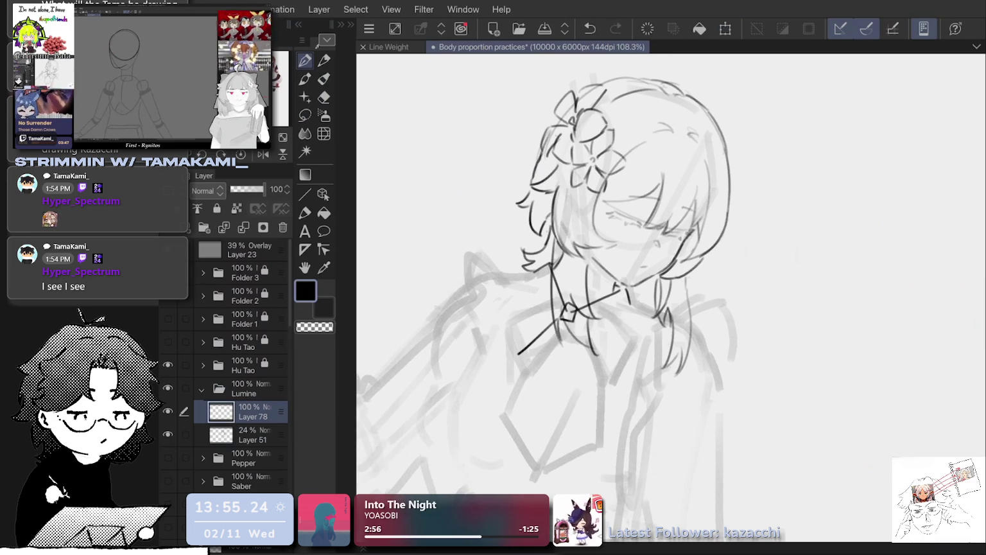
{"action": "left_click_drag", "start_coordinate": [577, 327], "coordinate": [594, 369]}
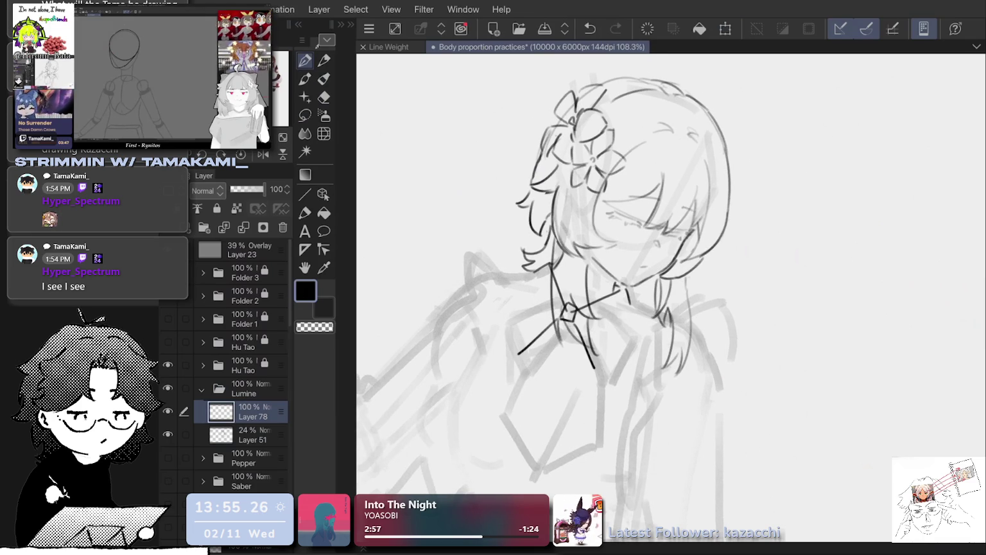
{"action": "key", "text": "ctrl+z"}
{"action": "key", "text": "ctrl+z"}
Redraw both tie edges from the knot, extend them down the chest and darken one edge.
{"action": "left_click_drag", "start_coordinate": [555, 325], "coordinate": [525, 356]}
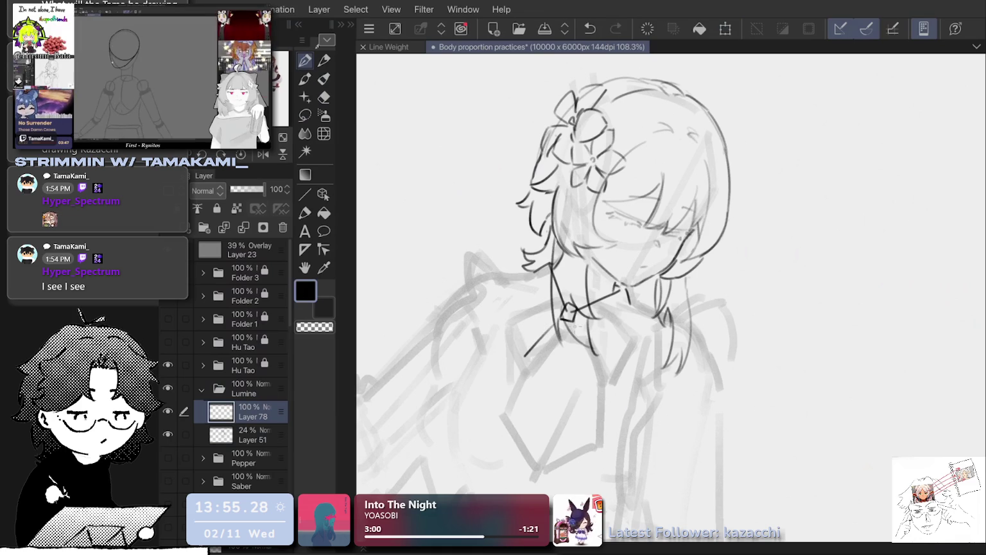
{"action": "left_click_drag", "start_coordinate": [576, 326], "coordinate": [591, 373]}
{"action": "left_click_drag", "start_coordinate": [524, 357], "coordinate": [501, 416]}
{"action": "left_click_drag", "start_coordinate": [591, 378], "coordinate": [578, 440]}
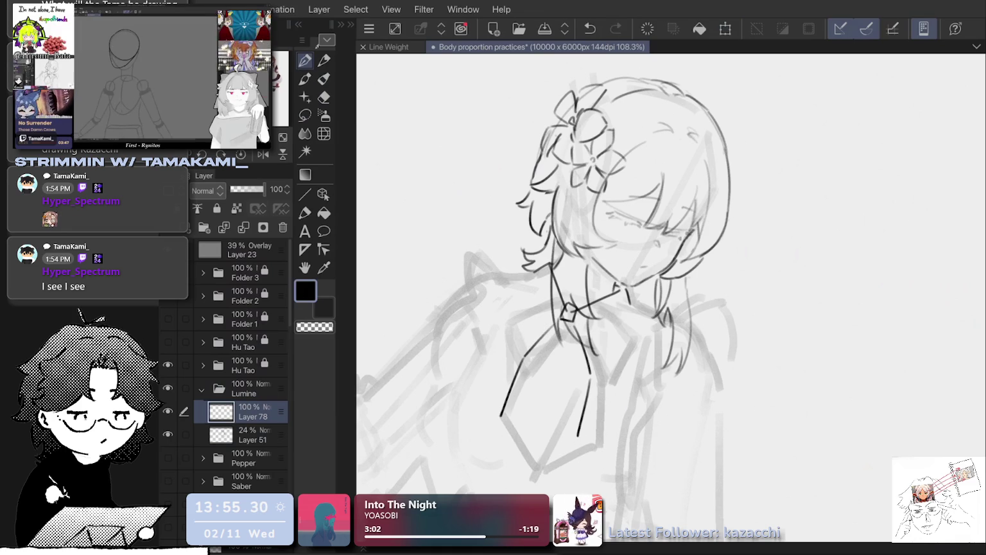
{"action": "scroll", "coordinate": [668, 257], "scroll_direction": "down", "scroll_amount": 2}
{"action": "scroll", "coordinate": [668, 257], "scroll_direction": "down", "scroll_amount": 1}
{"action": "left_click_drag", "start_coordinate": [580, 358], "coordinate": [600, 387]}
Undo the latest tie strokes and redraw the two edges under the knot.
{"action": "scroll", "coordinate": [672, 359], "scroll_direction": "up", "scroll_amount": 1}
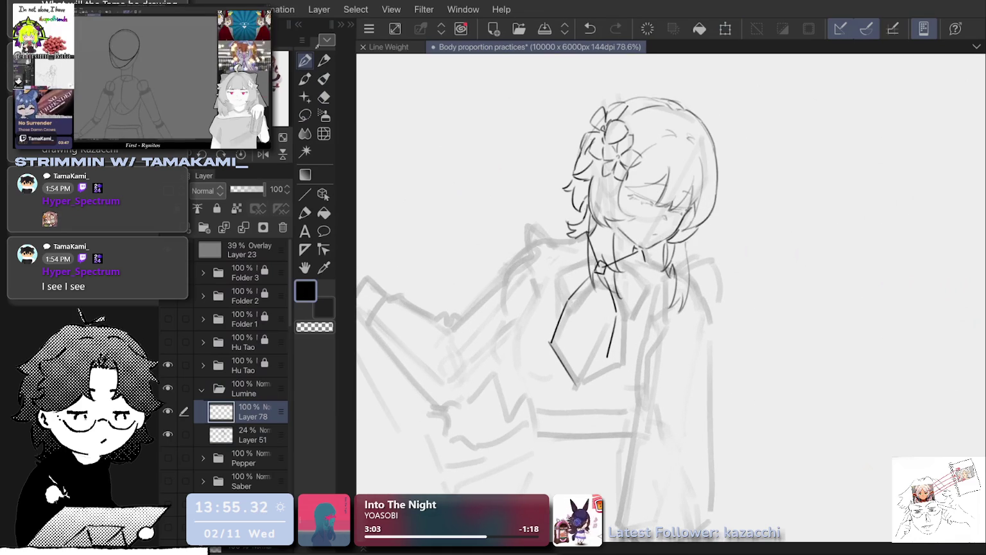
{"action": "scroll", "coordinate": [645, 330], "scroll_direction": "up", "scroll_amount": 1}
{"action": "key", "text": "ctrl+z"}
{"action": "key", "text": "ctrl+z"}
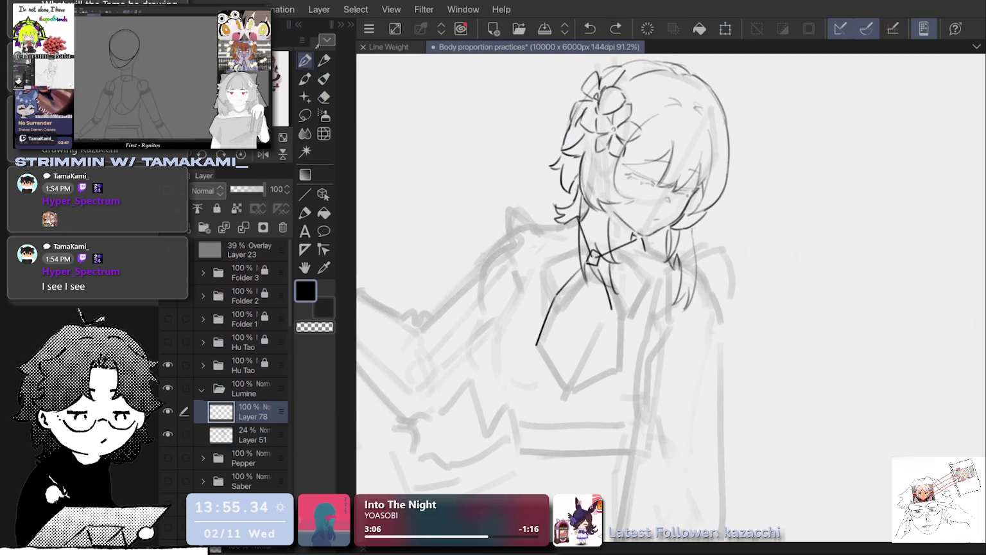
{"action": "key", "text": "ctrl+z"}
{"action": "key", "text": "ctrl+z"}
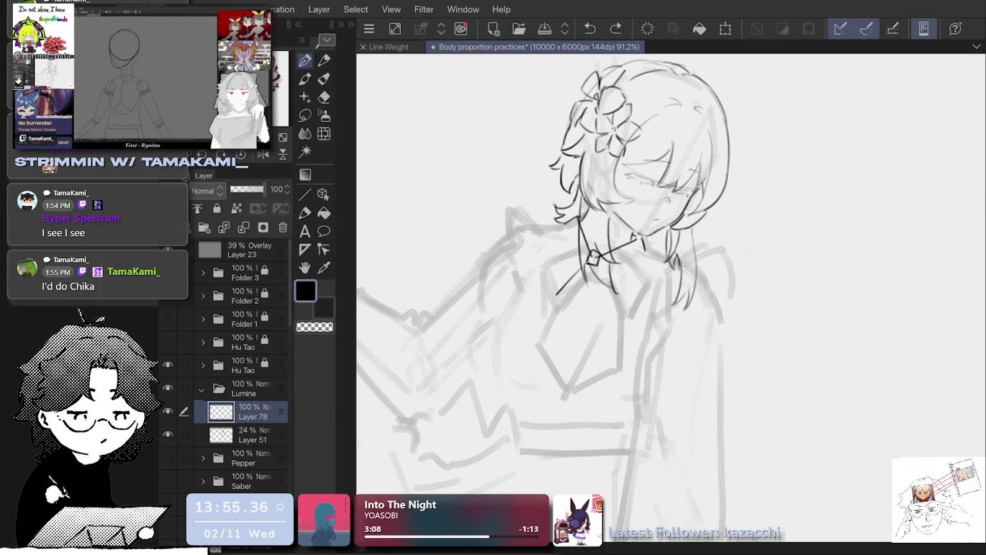
{"action": "mouse_move", "coordinate": [600, 269]}
{"action": "left_mouse_down"}
{"action": "mouse_move", "coordinate": [613, 302]}
{"action": "mouse_move", "coordinate": [548, 312]}
{"action": "mouse_move", "coordinate": [539, 338]}
{"action": "left_mouse_up"}
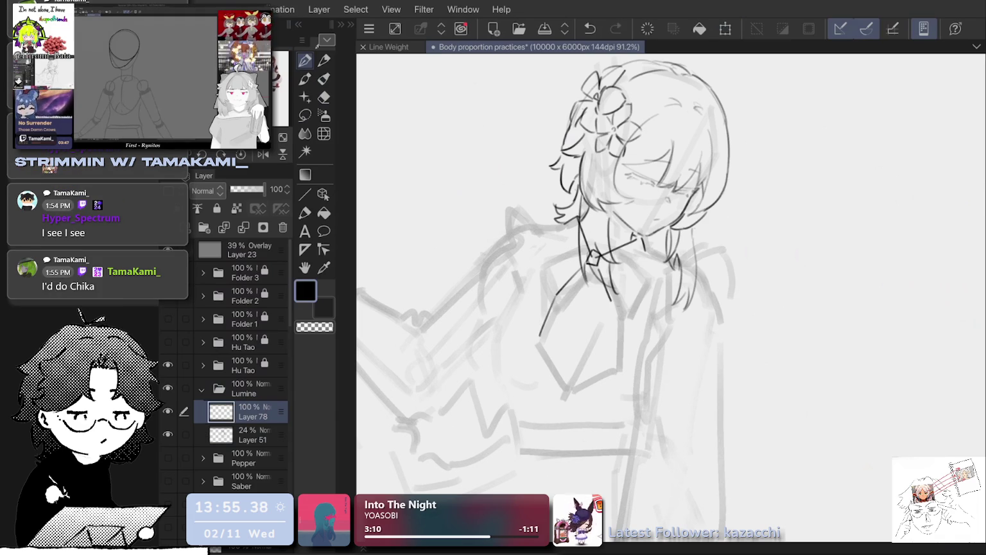
{"action": "left_click_drag", "start_coordinate": [610, 304], "coordinate": [615, 344]}
{"action": "key", "text": "ctrl+z"}
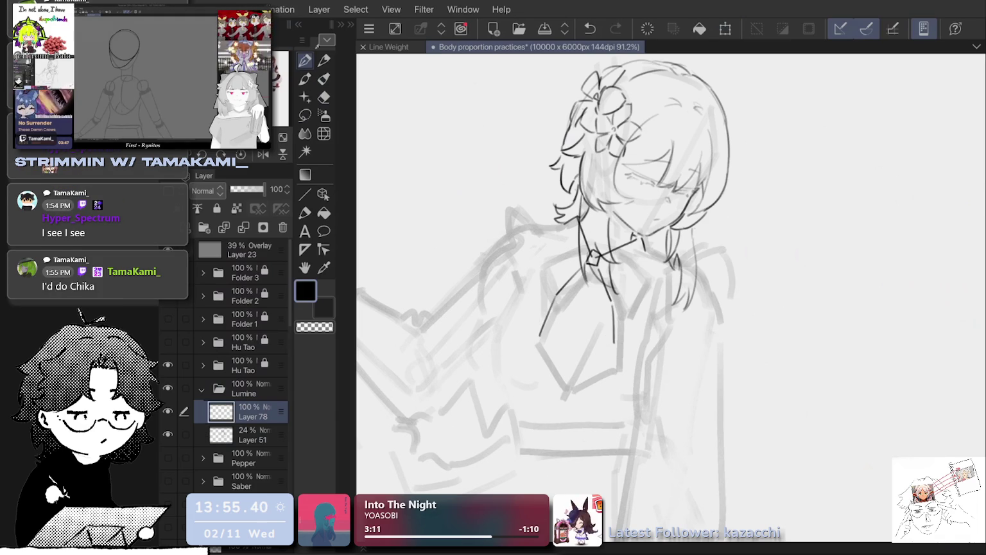
Ink the tie's left edge downward and close its pointed bottom.
{"action": "left_click_drag", "start_coordinate": [540, 337], "coordinate": [566, 387]}
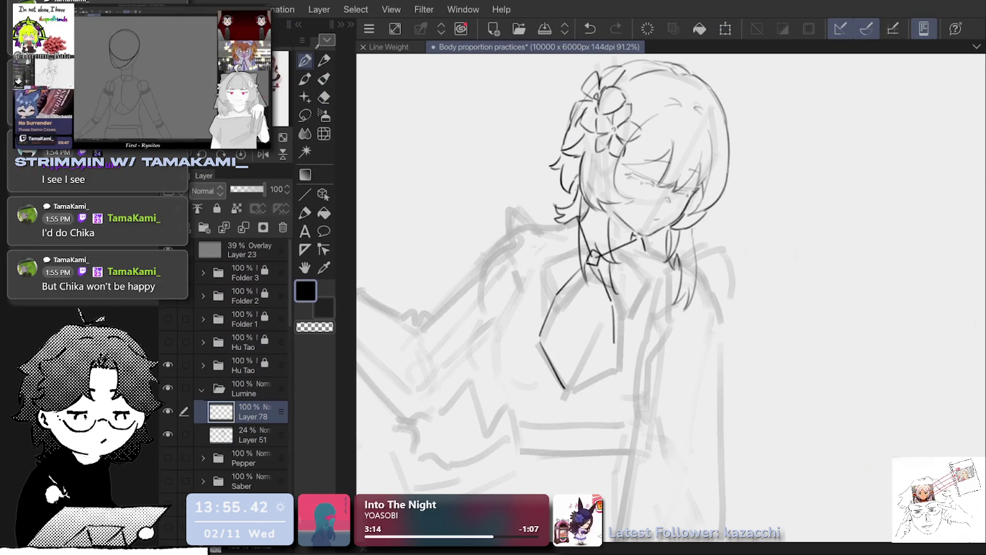
{"action": "key", "text": "ctrl+z"}
{"action": "left_click_drag", "start_coordinate": [540, 340], "coordinate": [570, 379]}
{"action": "key", "text": "ctrl+z"}
{"action": "key", "text": "ctrl+z"}
{"action": "left_click_drag", "start_coordinate": [540, 339], "coordinate": [567, 381]}
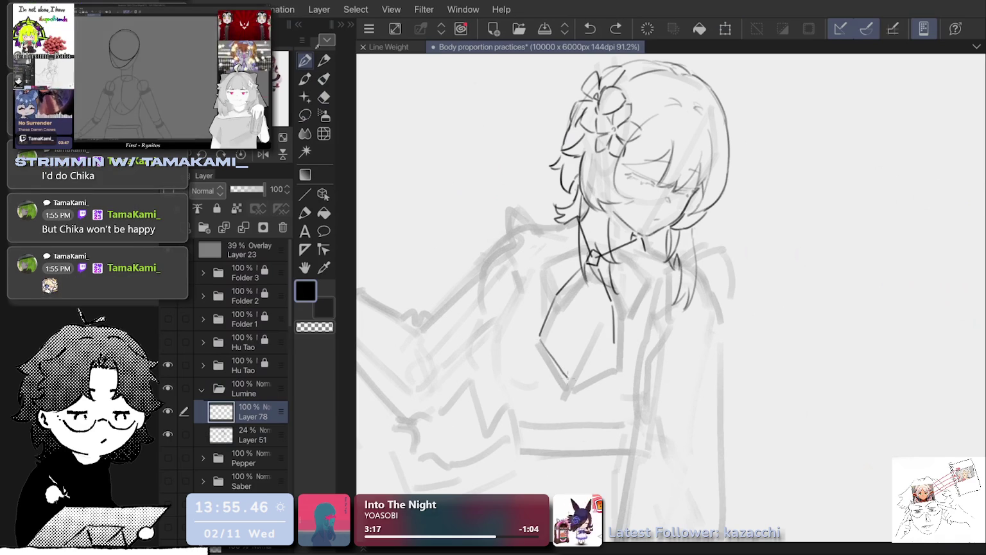
{"action": "left_click_drag", "start_coordinate": [615, 345], "coordinate": [568, 389]}
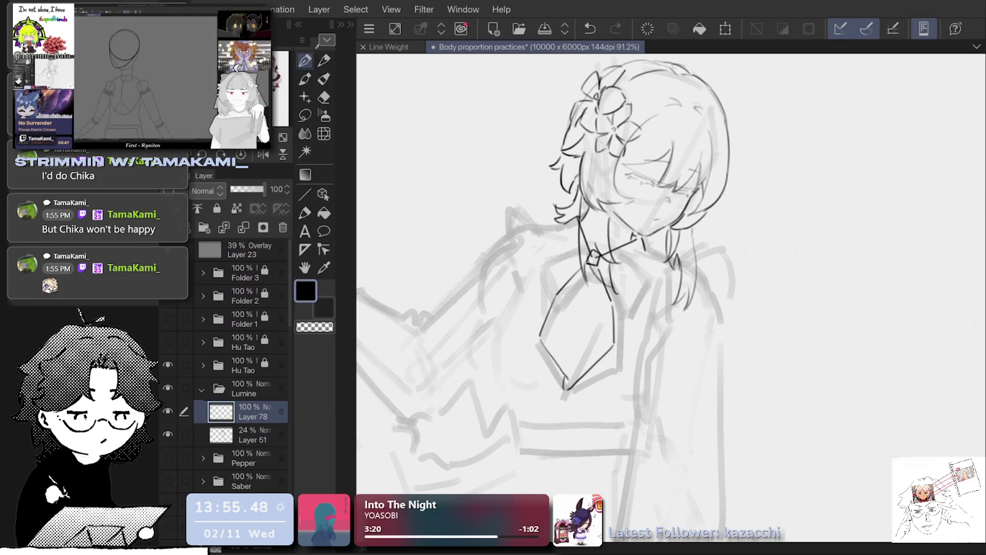
Retry the tie's lower edge, finally undoing the attempts and the tip stroke.
{"action": "key", "text": "ctrl+z"}
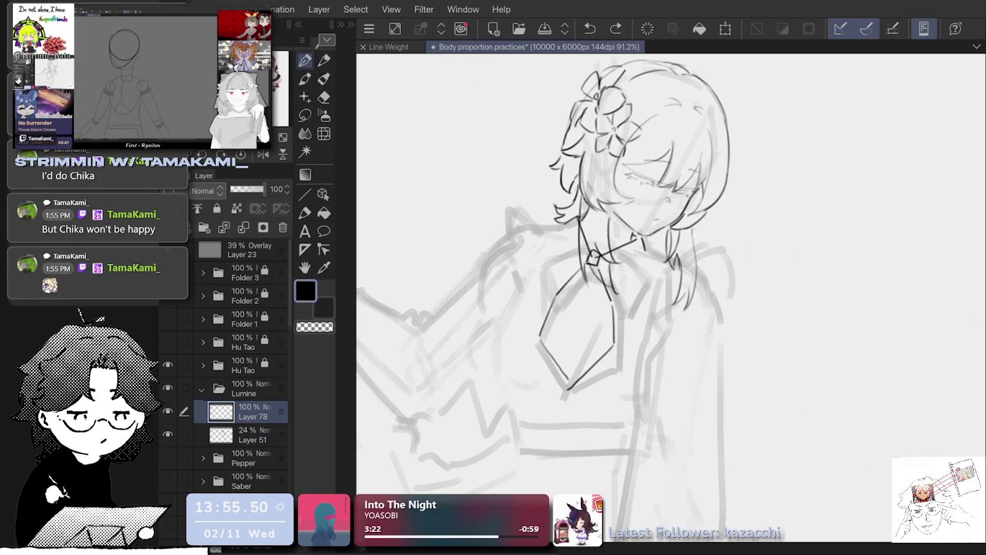
{"action": "left_click_drag", "start_coordinate": [569, 388], "coordinate": [592, 327]}
{"action": "key", "text": "ctrl+z"}
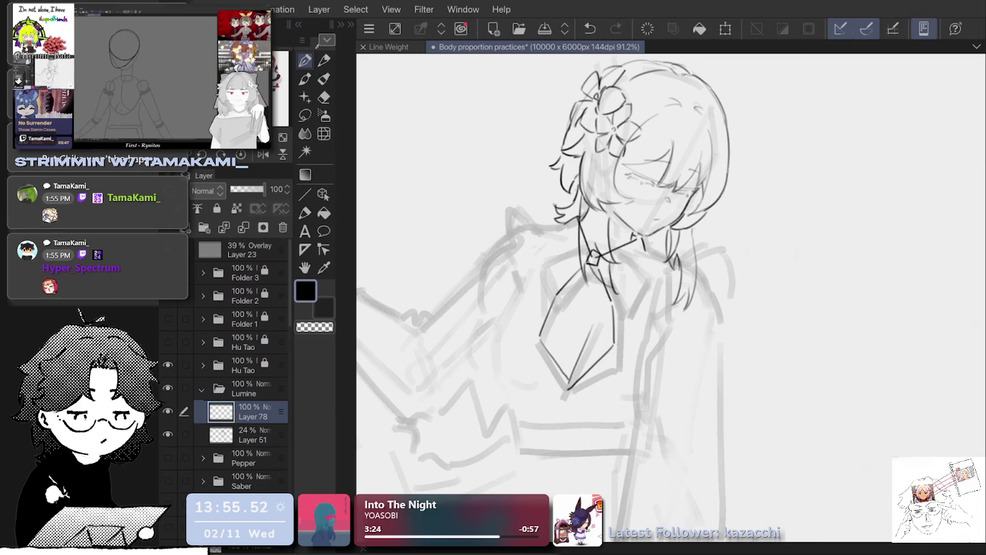
{"action": "key", "text": "ctrl+z"}
{"action": "left_click_drag", "start_coordinate": [569, 385], "coordinate": [583, 350]}
{"action": "key", "text": "ctrl+z"}
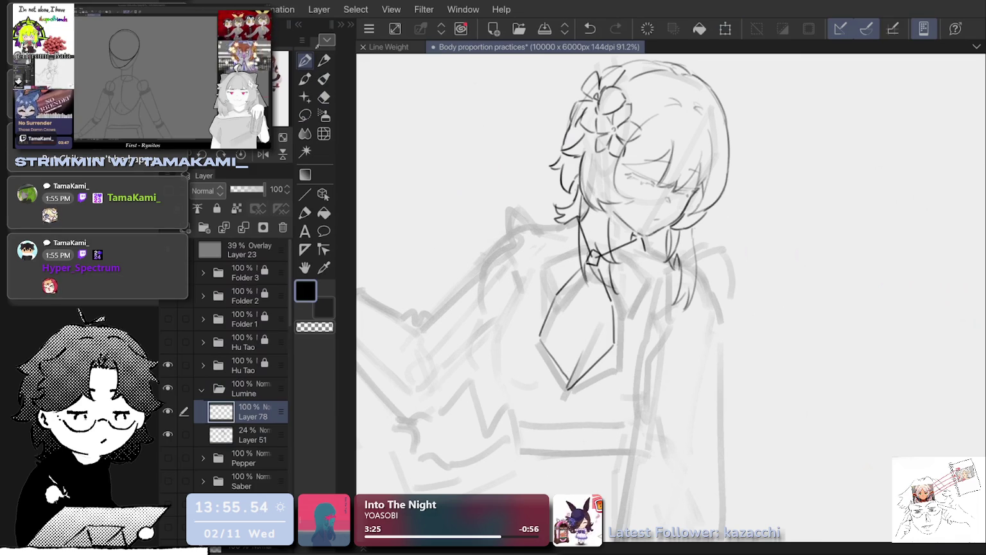
{"action": "key", "text": "ctrl+z"}
Redraw the tie's pointed tip with short strokes, undoing unsatisfying tries.
{"action": "left_click_drag", "start_coordinate": [564, 391], "coordinate": [560, 375]}
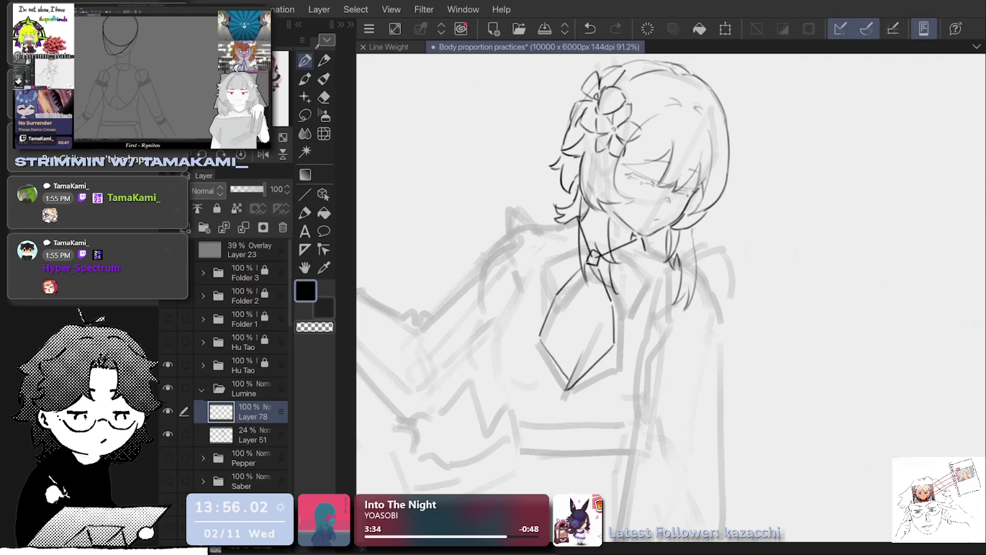
{"action": "key", "text": "ctrl+z"}
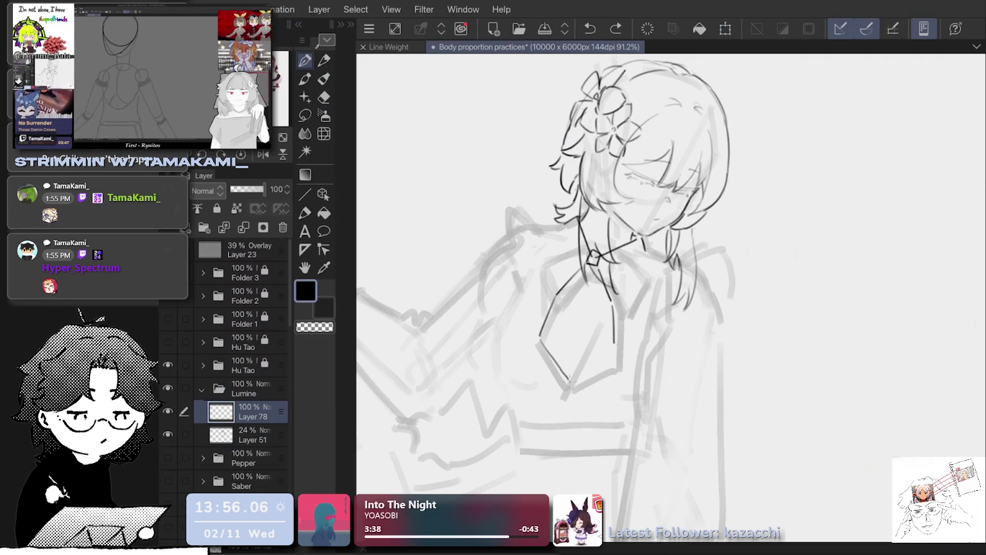
{"action": "left_click_drag", "start_coordinate": [565, 380], "coordinate": [571, 387]}
{"action": "key", "text": "ctrl+z"}
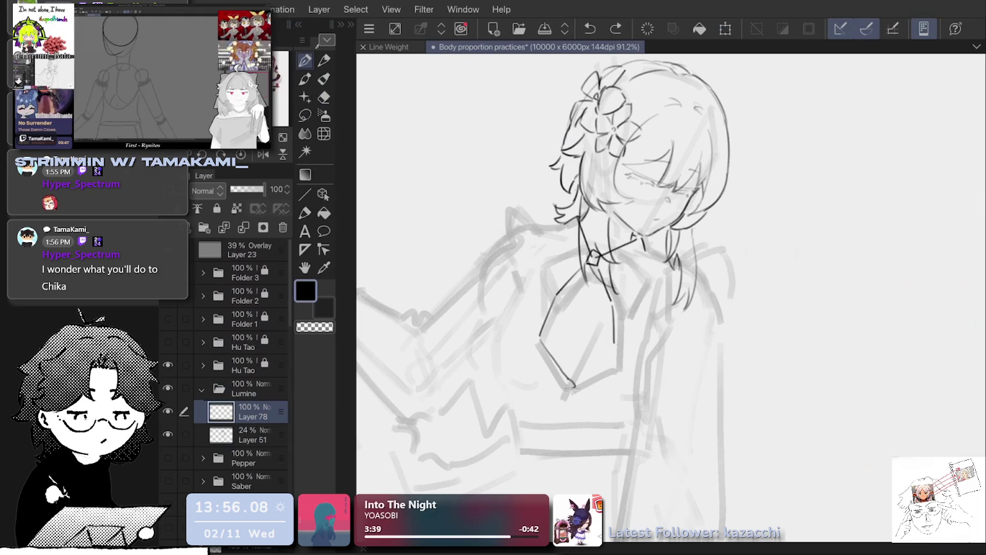
{"action": "key", "text": "ctrl+z"}
Draw the tie's right edge from the tip up toward the knot.
{"action": "mouse_move", "coordinate": [564, 381]}
{"action": "left_mouse_down"}
{"action": "mouse_move", "coordinate": [570, 390]}
{"action": "mouse_move", "coordinate": [596, 326]}
{"action": "left_mouse_up"}
{"action": "key", "text": "ctrl+z"}
{"action": "left_click_drag", "start_coordinate": [571, 379], "coordinate": [612, 341]}
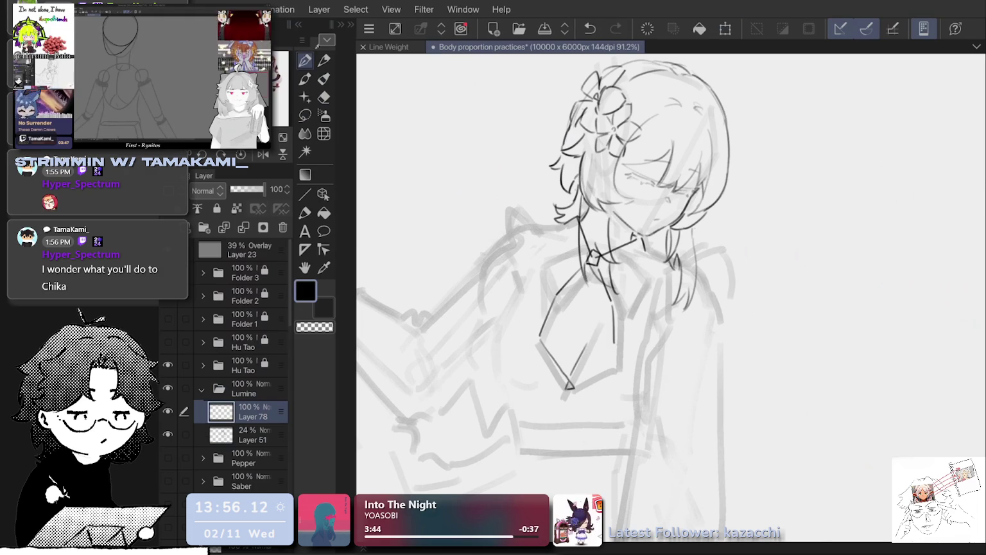
{"action": "key", "text": "ctrl+z"}
{"action": "left_click_drag", "start_coordinate": [575, 388], "coordinate": [612, 348]}
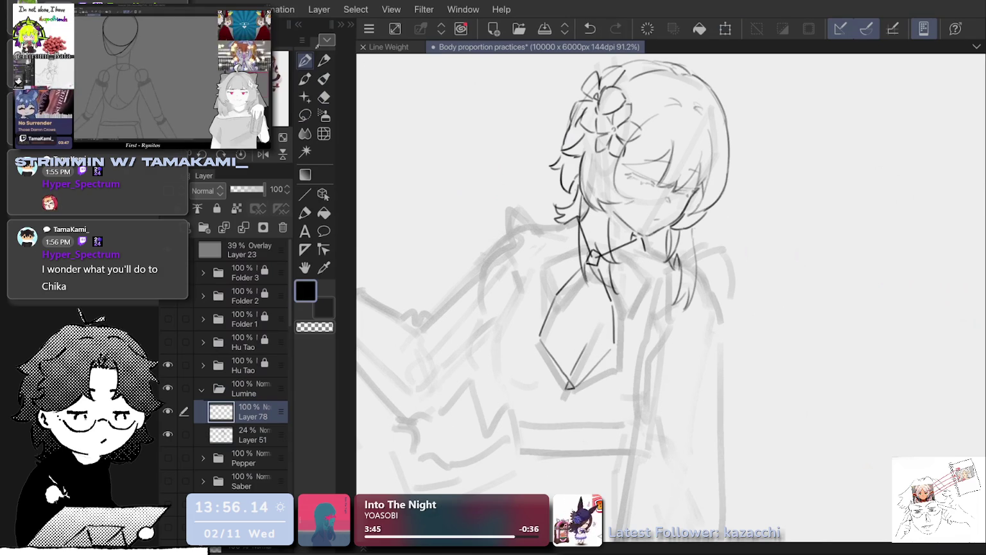
Compare the tie-tip stroke by toggling undo and redo, keeping it in place.
{"action": "scroll", "coordinate": [584, 295], "scroll_direction": "down", "scroll_amount": 2}
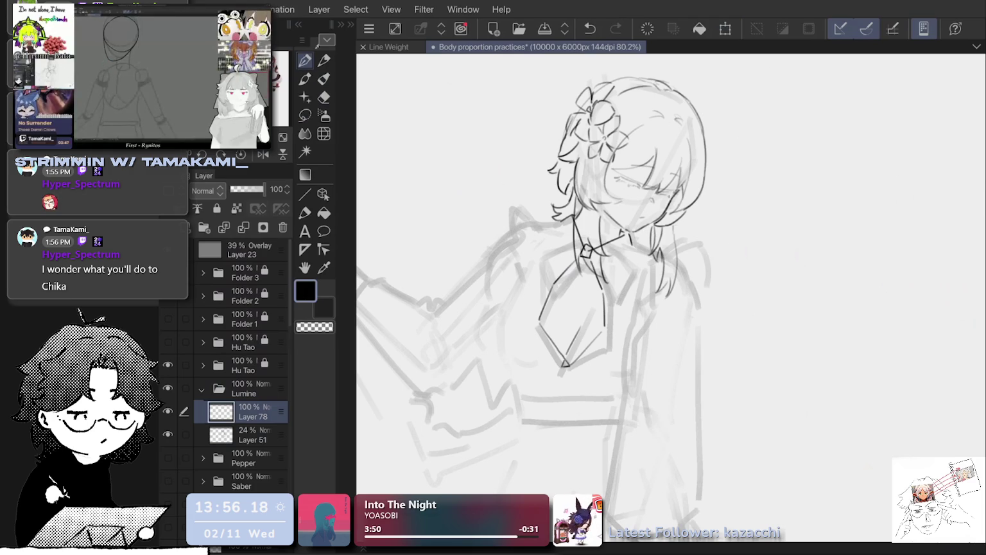
{"action": "scroll", "coordinate": [584, 276], "scroll_direction": "up", "scroll_amount": 2}
{"action": "key", "text": "ctrl+z"}
{"action": "key", "text": "ctrl+y"}
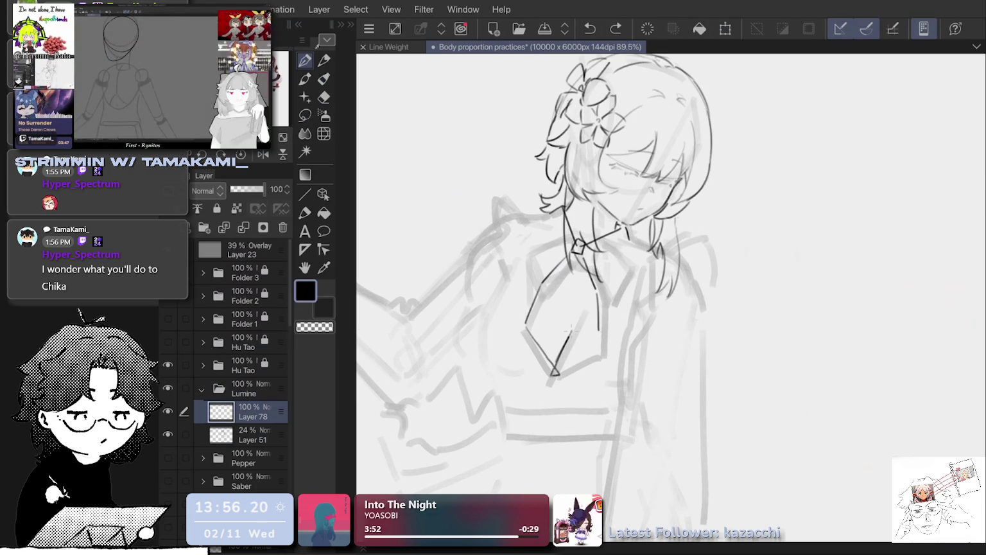
{"action": "key", "text": "ctrl+z"}
{"action": "key", "text": "ctrl+y"}
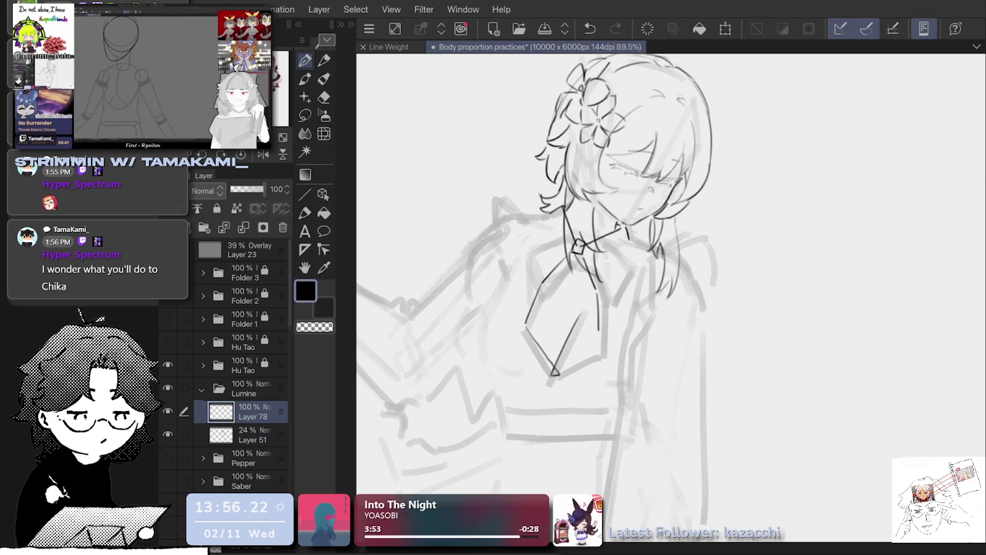
{"action": "key", "text": "ctrl+z"}
{"action": "key", "text": "ctrl+y"}
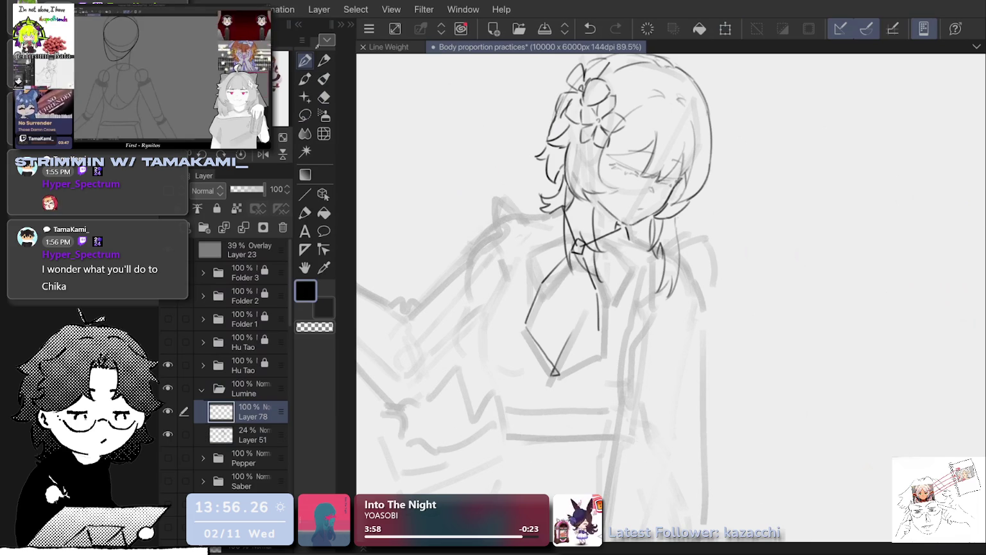
{"action": "key", "text": "ctrl+z"}
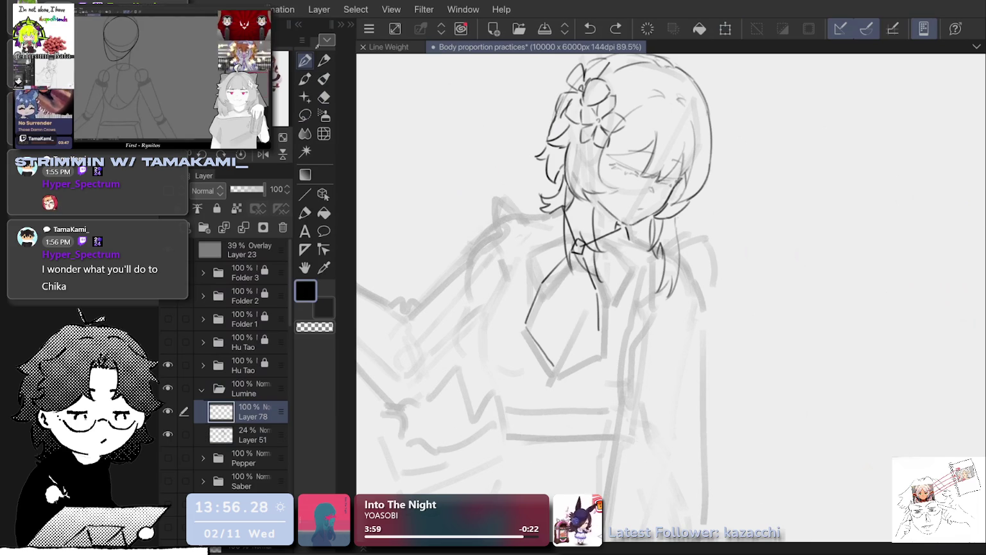
{"action": "key", "text": "ctrl+y"}
Try a first bow line at the neck, then undo it.
{"action": "scroll", "coordinate": [642, 289], "scroll_direction": "down", "scroll_amount": 1}
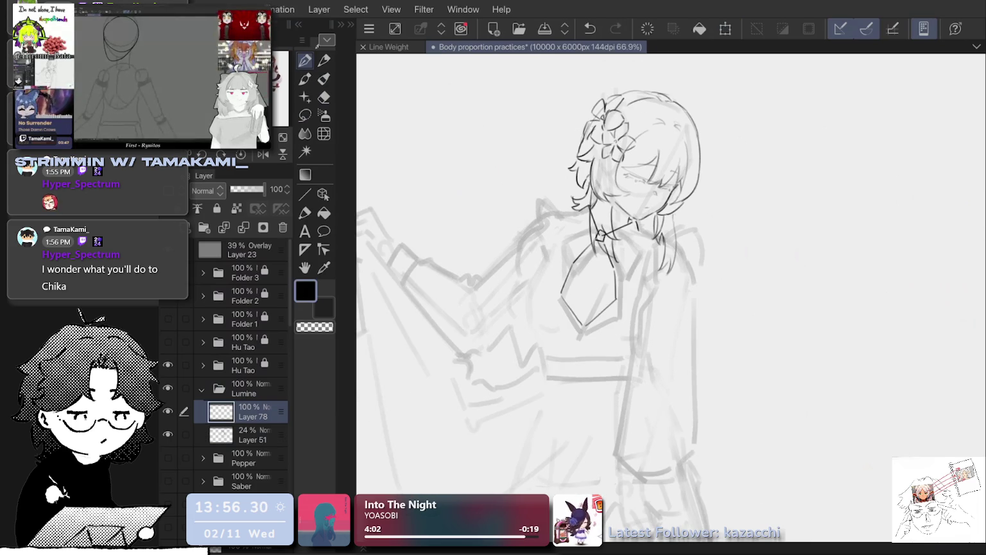
{"action": "scroll", "coordinate": [643, 289], "scroll_direction": "down", "scroll_amount": 1}
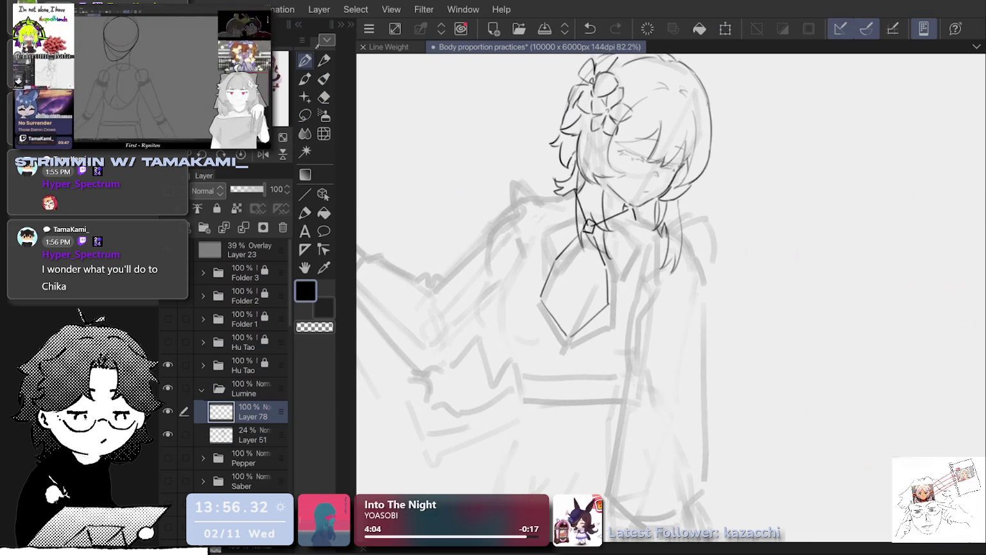
{"action": "mouse_move", "coordinate": [536, 237]}
{"action": "left_mouse_down"}
{"action": "mouse_move", "coordinate": [580, 224]}
{"action": "mouse_move", "coordinate": [644, 246]}
{"action": "mouse_move", "coordinate": [615, 278]}
{"action": "mouse_move", "coordinate": [628, 270]}
{"action": "mouse_move", "coordinate": [600, 279]}
{"action": "mouse_move", "coordinate": [607, 278]}
{"action": "left_mouse_up"}
{"action": "key", "text": "ctrl+z"}
{"action": "key", "text": "ctrl+z"}
{"action": "key", "text": "ctrl+z"}
{"action": "key", "text": "ctrl+z"}
Draw a bow ribbon line out from the knot and pan the canvas to center the bow.
{"action": "left_click_drag", "start_coordinate": [538, 227], "coordinate": [554, 262]}
{"action": "scroll", "coordinate": [671, 296], "scroll_direction": "down", "scroll_amount": 2}
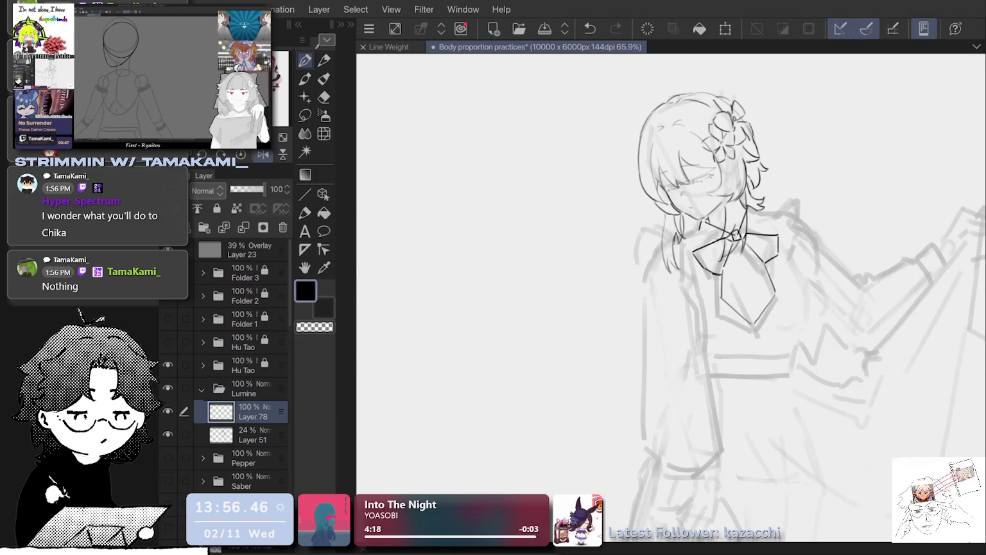
{"action": "scroll", "coordinate": [649, 282], "scroll_direction": "up", "scroll_amount": 1}
{"action": "scroll", "coordinate": [649, 283], "scroll_direction": "up", "scroll_amount": 1}
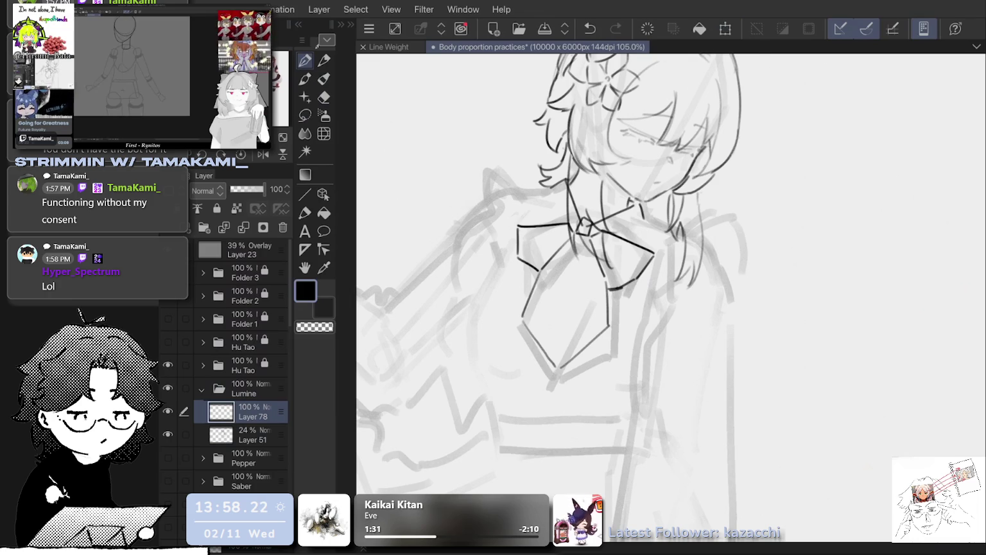
{"action": "left_click_drag", "start_coordinate": [578, 289], "coordinate": [615, 310]}
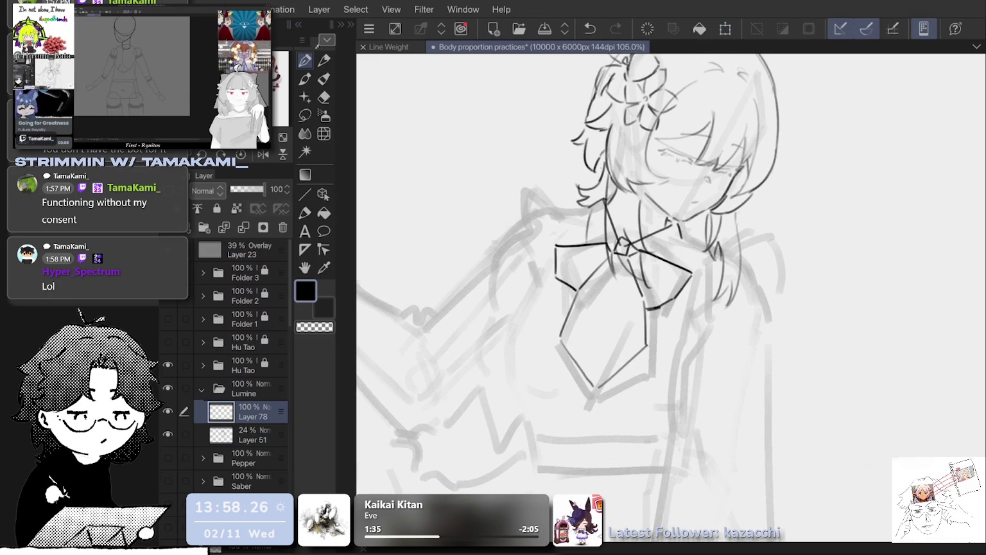
Redraw the stroke beside the bow slightly further left.
{"action": "key", "text": "ctrl+z"}
{"action": "left_click_drag", "start_coordinate": [589, 210], "coordinate": [582, 245]}
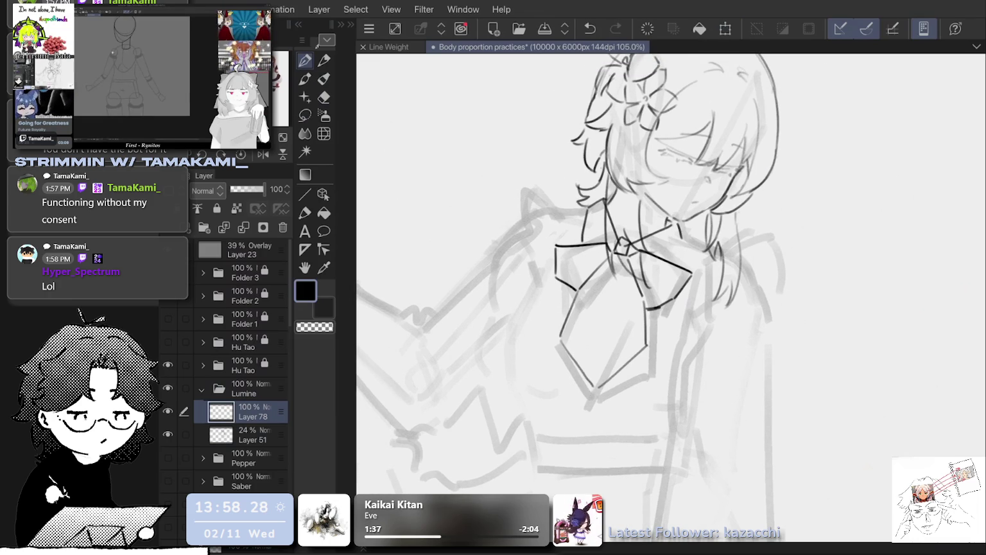
{"action": "scroll", "coordinate": [661, 192], "scroll_direction": "down", "scroll_amount": 3}
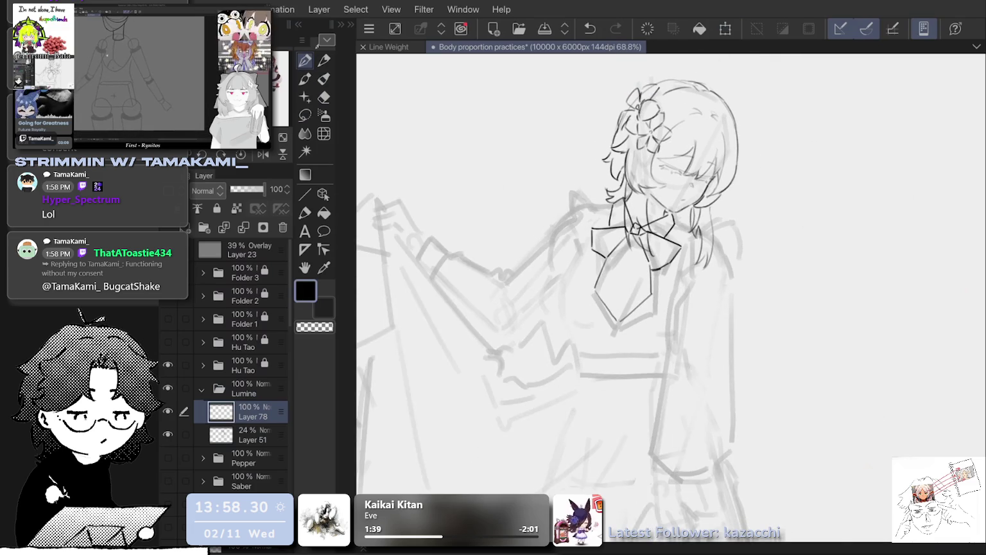
{"action": "scroll", "coordinate": [757, 219], "scroll_direction": "up", "scroll_amount": 1}
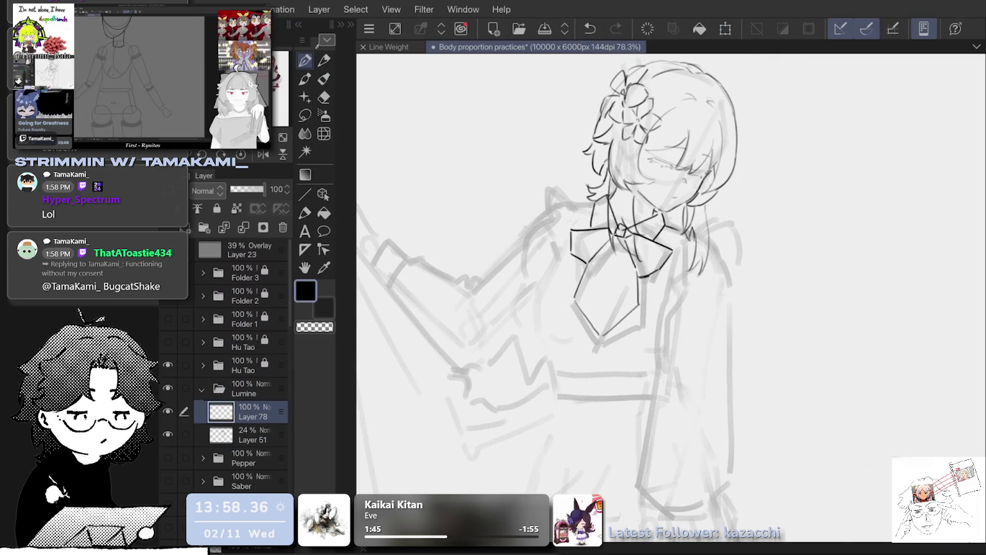
{"action": "scroll", "coordinate": [668, 204], "scroll_direction": "up", "scroll_amount": 2}
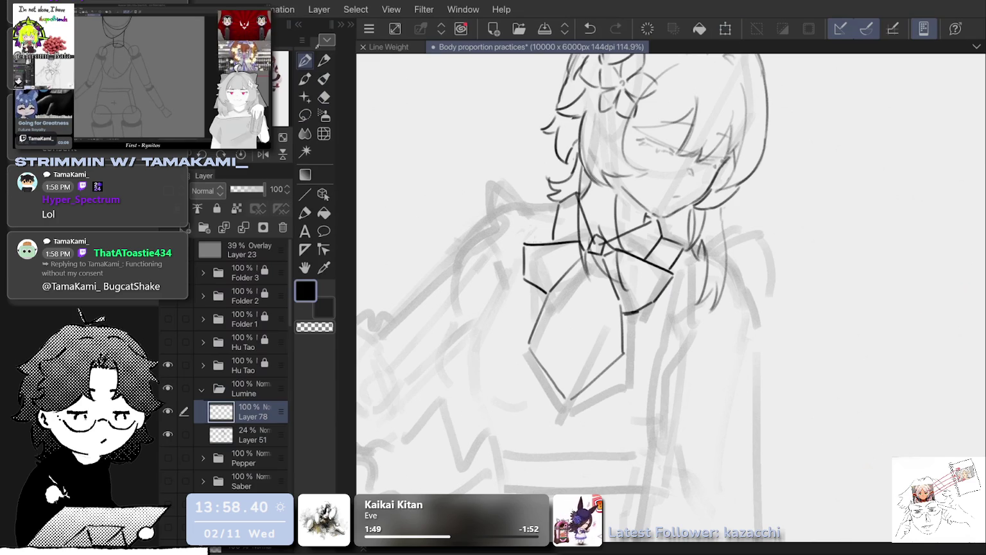
Ink the collar edge rising from the left bow loop, redrawing it more cleanly.
{"action": "mouse_move", "coordinate": [536, 208]}
{"action": "left_mouse_down"}
{"action": "mouse_move", "coordinate": [537, 244]}
{"action": "mouse_move", "coordinate": [556, 199]}
{"action": "mouse_move", "coordinate": [534, 244]}
{"action": "left_mouse_up"}
{"action": "key", "text": "ctrl+z"}
{"action": "key", "text": "ctrl+z"}
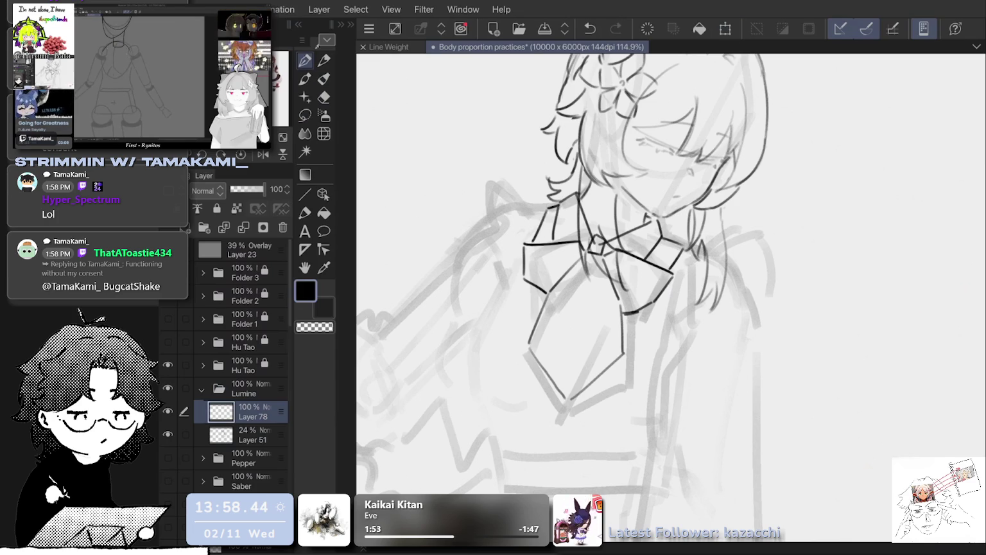
{"action": "key", "text": "ctrl+z"}
{"action": "left_click_drag", "start_coordinate": [549, 210], "coordinate": [534, 243]}
{"action": "scroll", "coordinate": [835, 322], "scroll_direction": "down", "scroll_amount": 2}
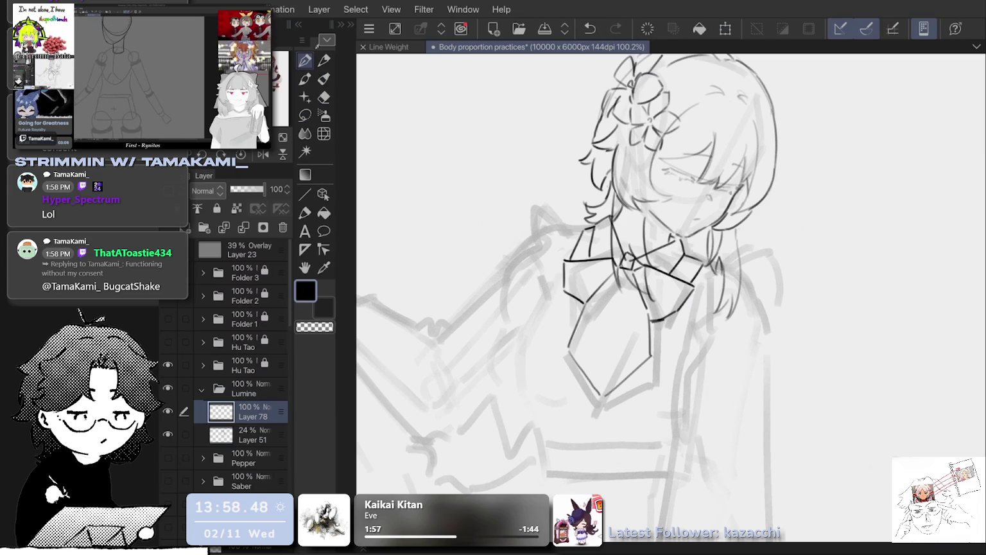
{"action": "scroll", "coordinate": [899, 270], "scroll_direction": "up", "scroll_amount": 1}
{"action": "scroll", "coordinate": [898, 270], "scroll_direction": "up", "scroll_amount": 1}
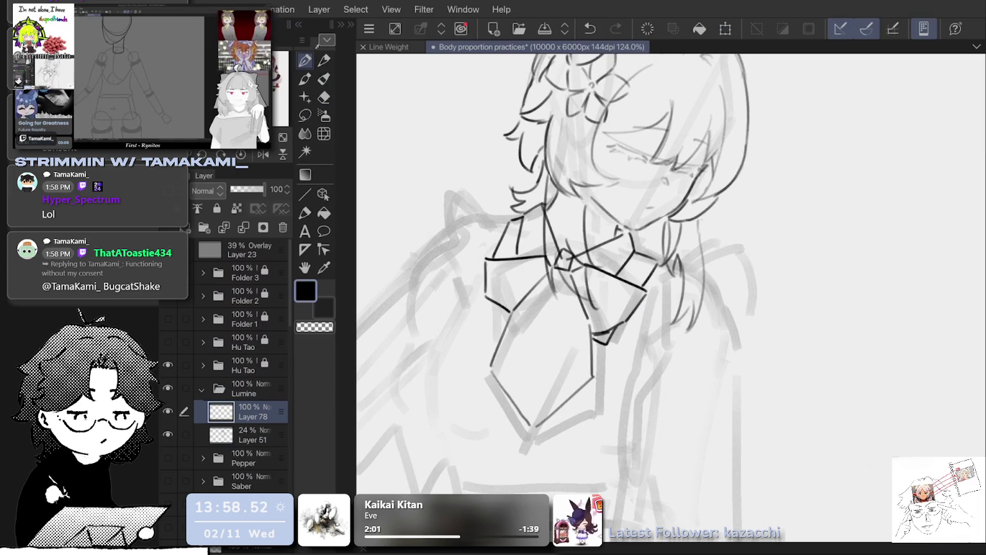
Retry short strokes on the tie's lower-left edge, undoing them.
{"action": "mouse_move", "coordinate": [485, 260]}
{"action": "left_mouse_down"}
{"action": "mouse_move", "coordinate": [506, 320]}
{"action": "mouse_move", "coordinate": [487, 315]}
{"action": "mouse_move", "coordinate": [510, 323]}
{"action": "left_mouse_up"}
{"action": "key", "text": "ctrl+z"}
{"action": "key", "text": "ctrl+z"}
{"action": "key", "text": "ctrl+z"}
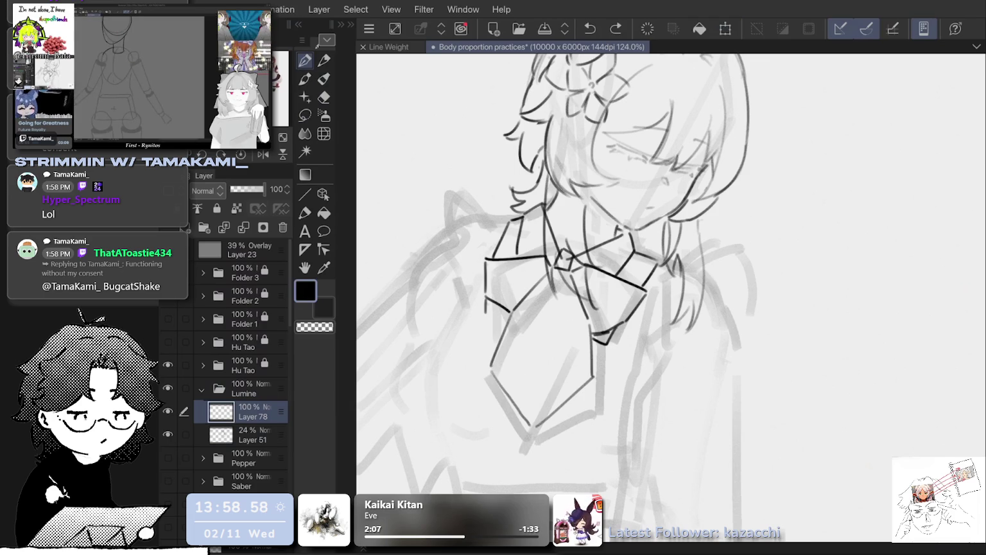
{"action": "key", "text": "ctrl+z"}
{"action": "left_click_drag", "start_coordinate": [486, 314], "coordinate": [508, 323]}
{"action": "key", "text": "ctrl+z"}
{"action": "key", "text": "ctrl+z"}
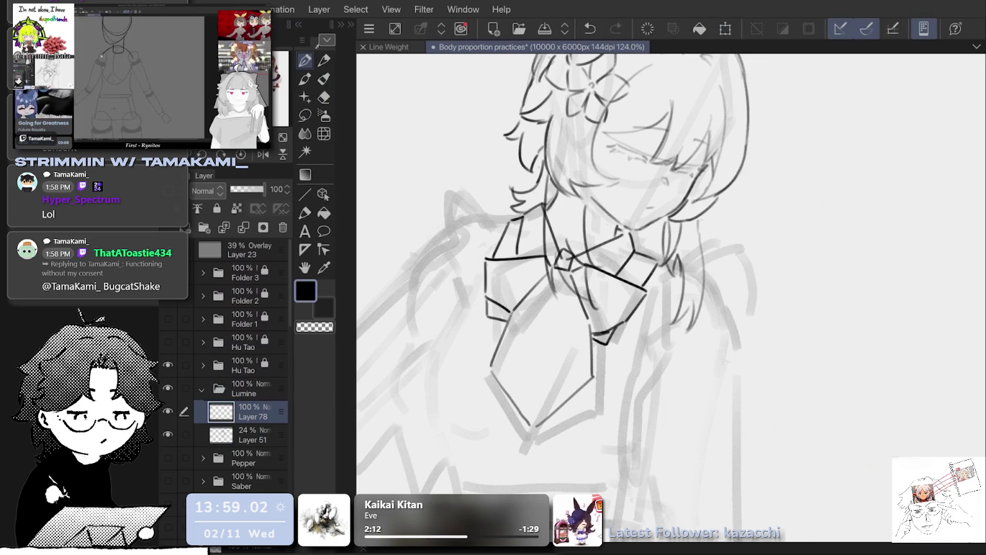
{"action": "key", "text": "ctrl+z"}
Restore the short tie-bottom stroke and add short strokes along the tie's bottom edge.
{"action": "key", "text": "e"}
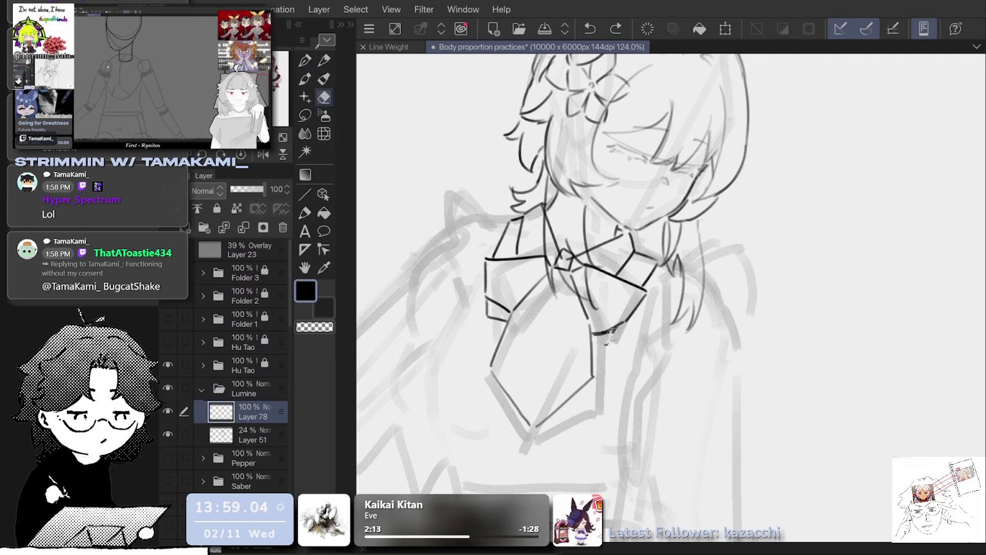
{"action": "key", "text": "ctrl+y"}
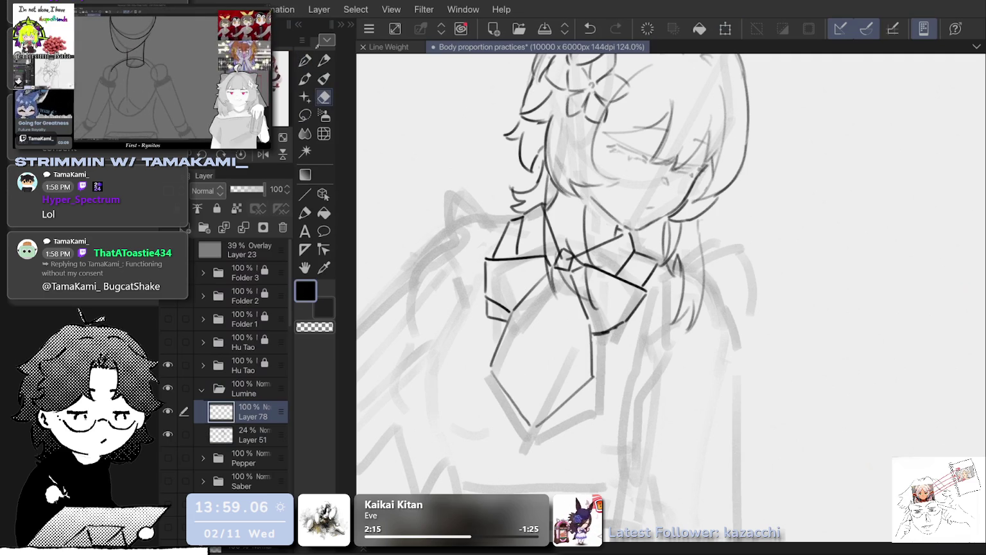
{"action": "key", "text": "p"}
{"action": "left_click_drag", "start_coordinate": [592, 341], "coordinate": [631, 323]}
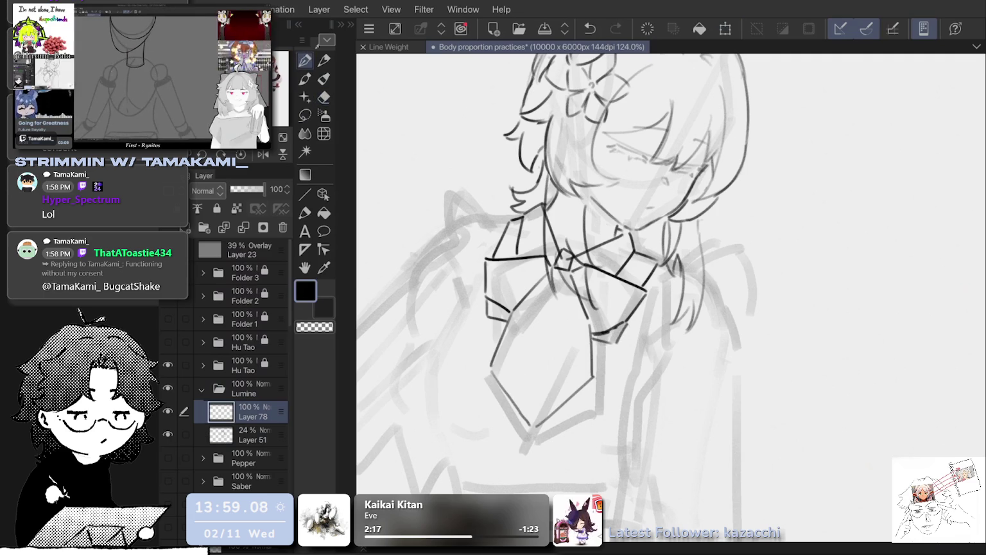
{"action": "key", "text": "ctrl+z"}
{"action": "key", "text": "ctrl+y"}
Keep the bottom-right tie stroke and undo the stray stroke by the collar's right edge.
{"action": "key", "text": "ctrl+z"}
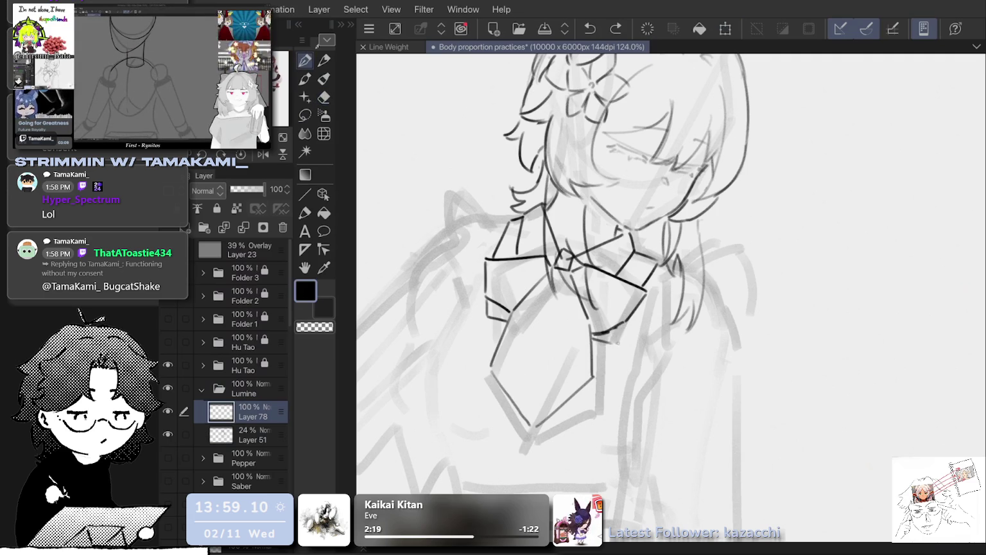
{"action": "key", "text": "ctrl+y"}
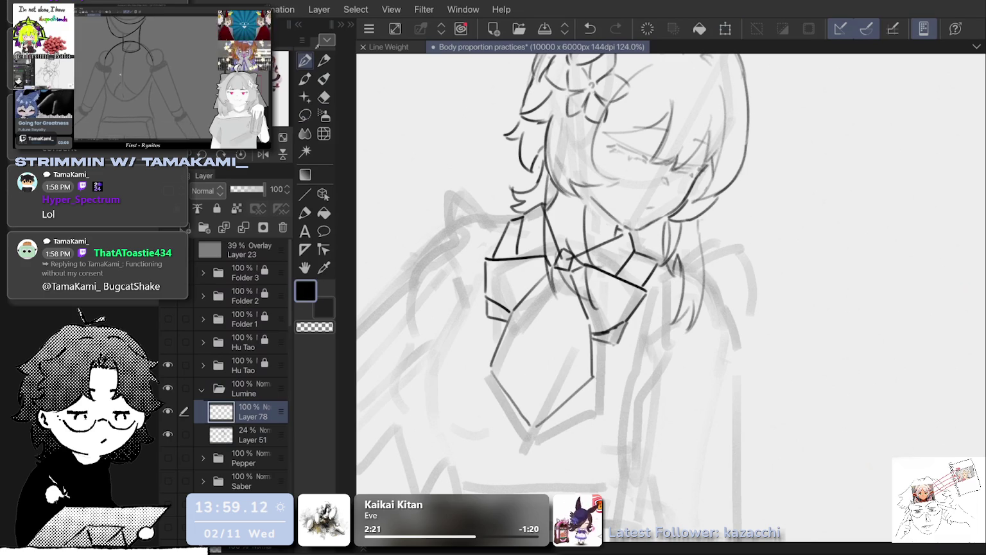
{"action": "key", "text": "e"}
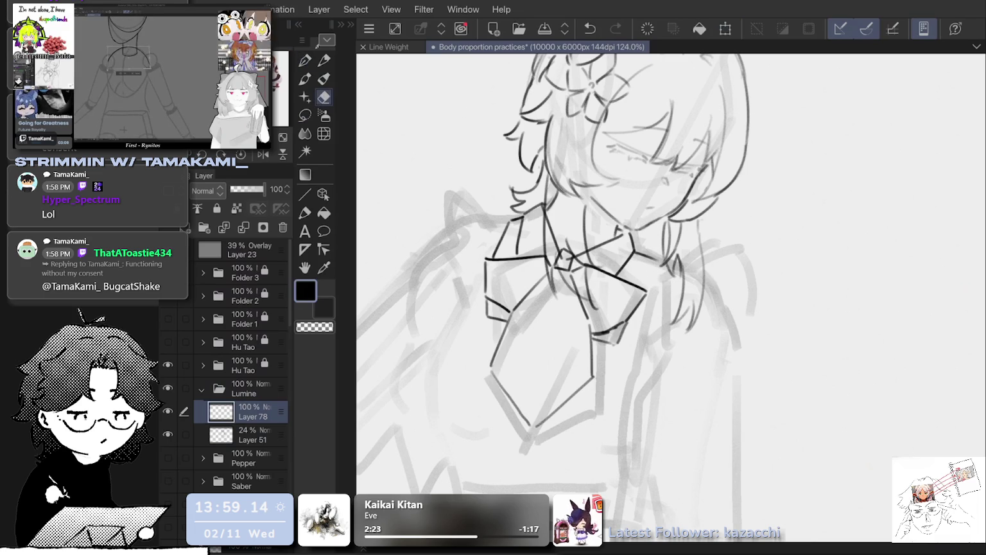
{"action": "key", "text": "p"}
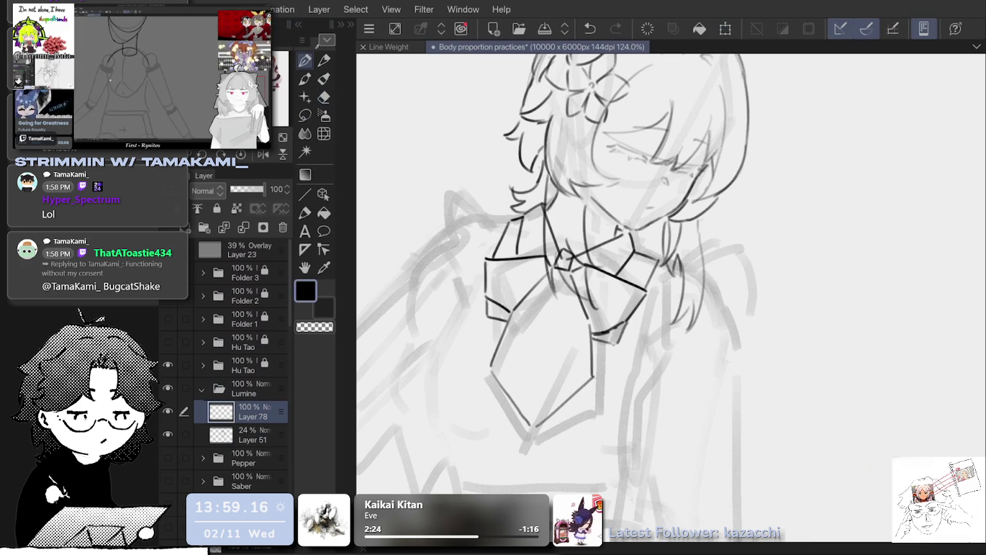
{"action": "key", "text": "ctrl+z"}
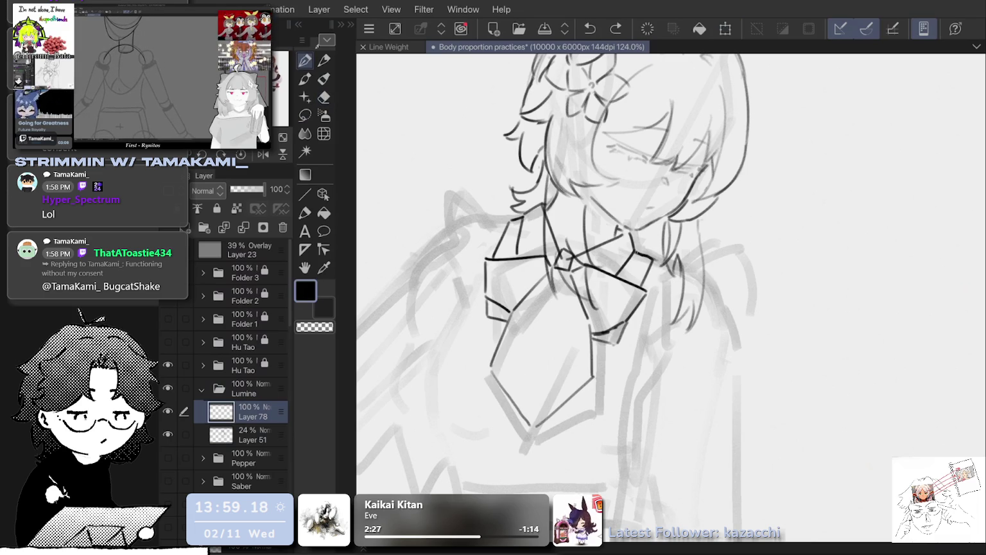
Erase the stray lines to the right of the bow and return to the Pen.
{"action": "scroll", "coordinate": [672, 295], "scroll_direction": "down", "scroll_amount": 1}
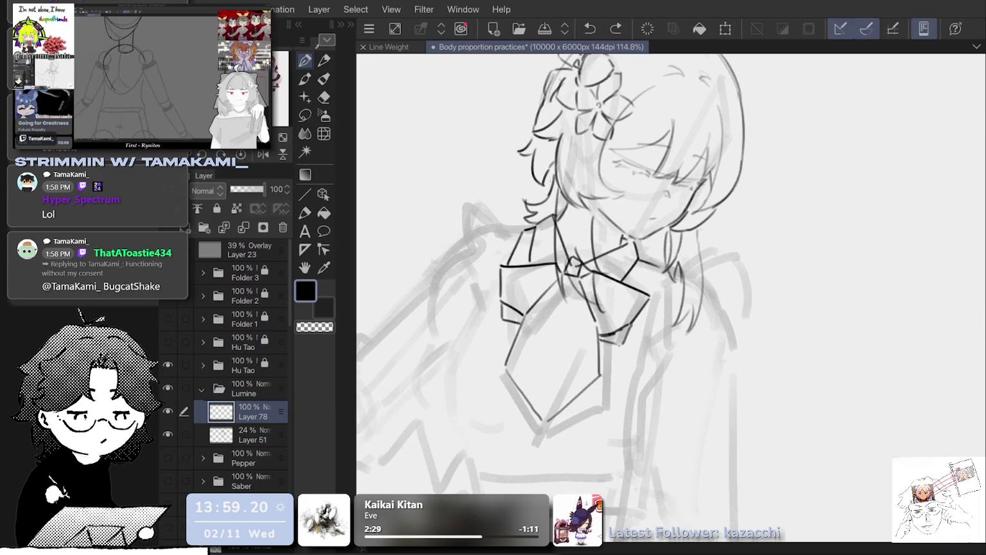
{"action": "scroll", "coordinate": [671, 295], "scroll_direction": "up", "scroll_amount": 1}
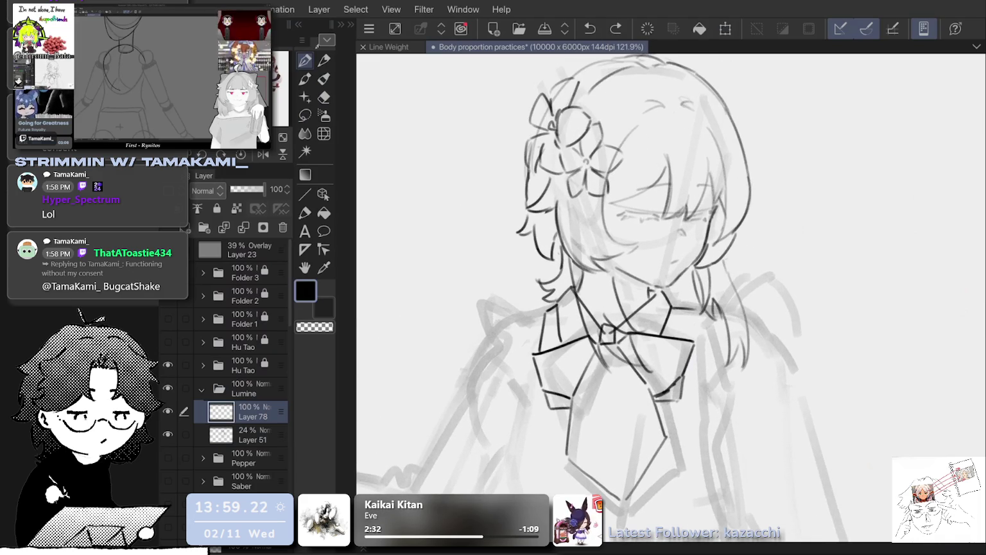
{"action": "scroll", "coordinate": [672, 295], "scroll_direction": "up", "scroll_amount": 2}
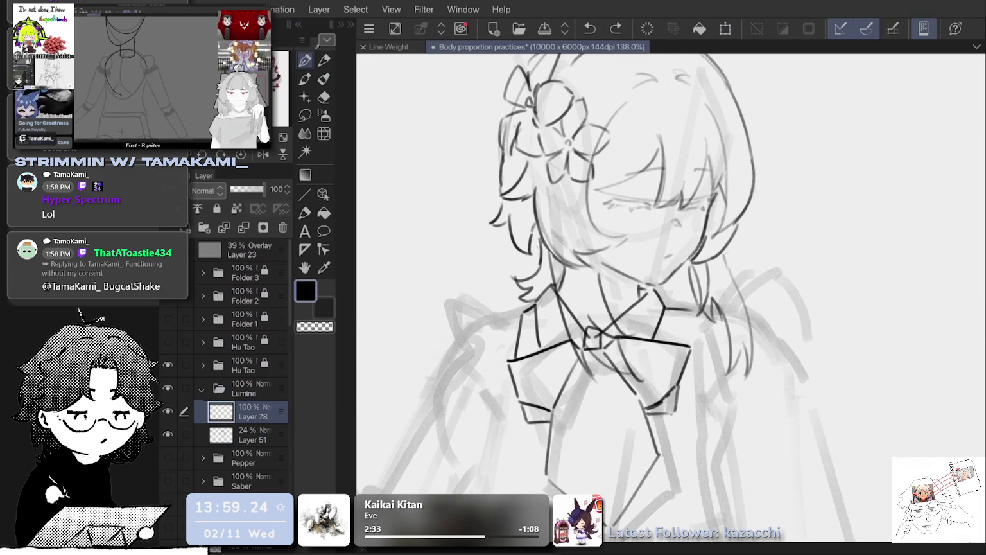
{"action": "scroll", "coordinate": [671, 296], "scroll_direction": "up", "scroll_amount": 1}
{"action": "key", "text": "e"}
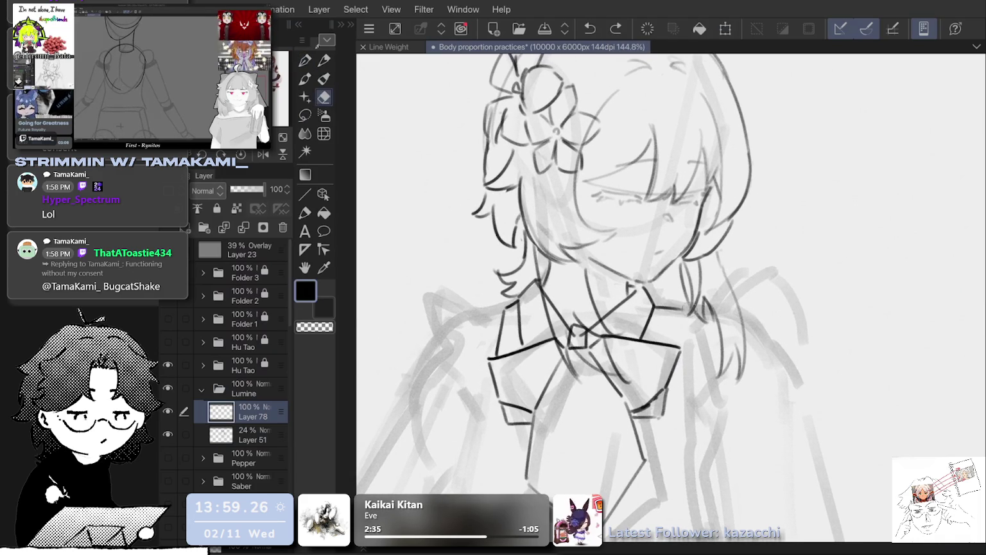
{"action": "left_click_drag", "start_coordinate": [682, 313], "coordinate": [654, 302]}
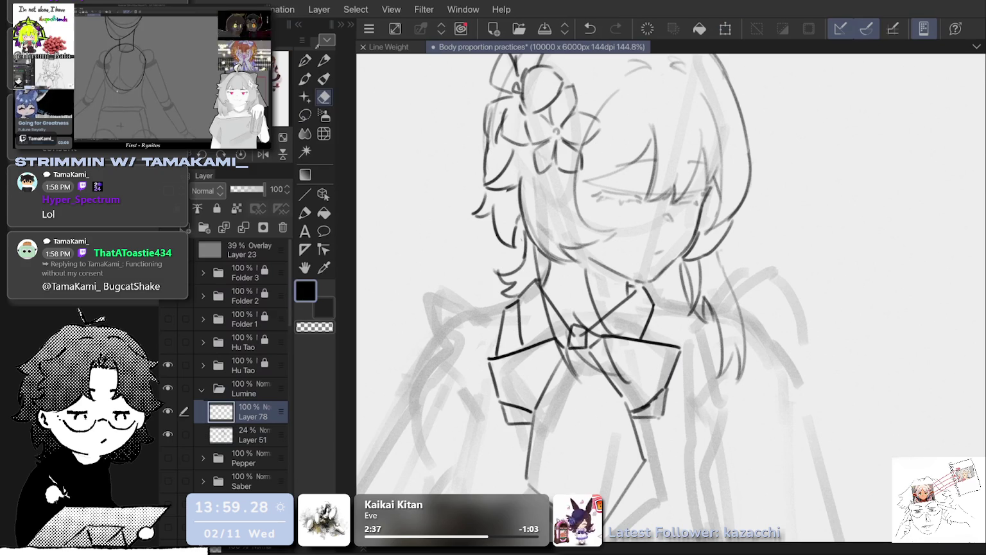
{"action": "key", "text": "p"}
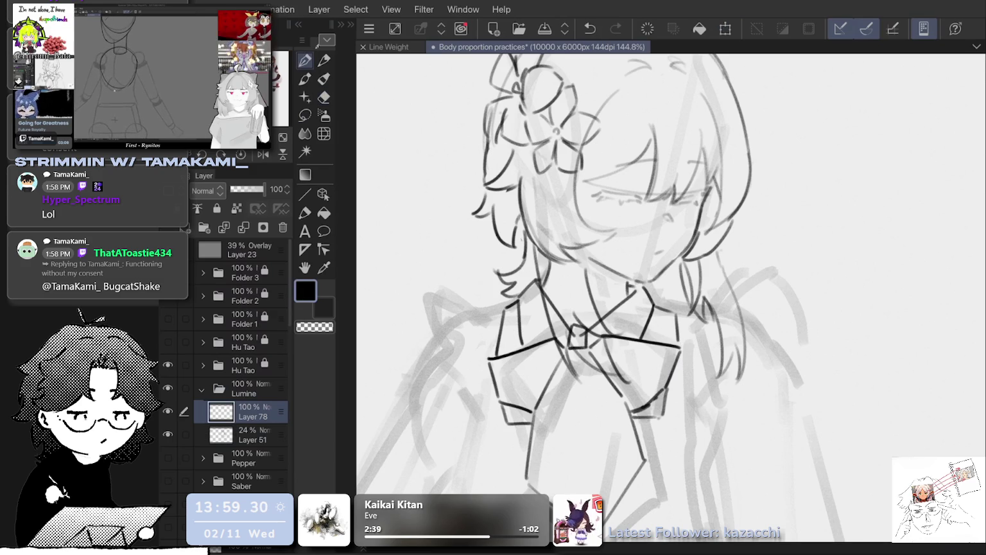
Compare the small stroke beside the collar with undo and redo, keeping it.
{"action": "scroll", "coordinate": [672, 295], "scroll_direction": "down", "scroll_amount": 3}
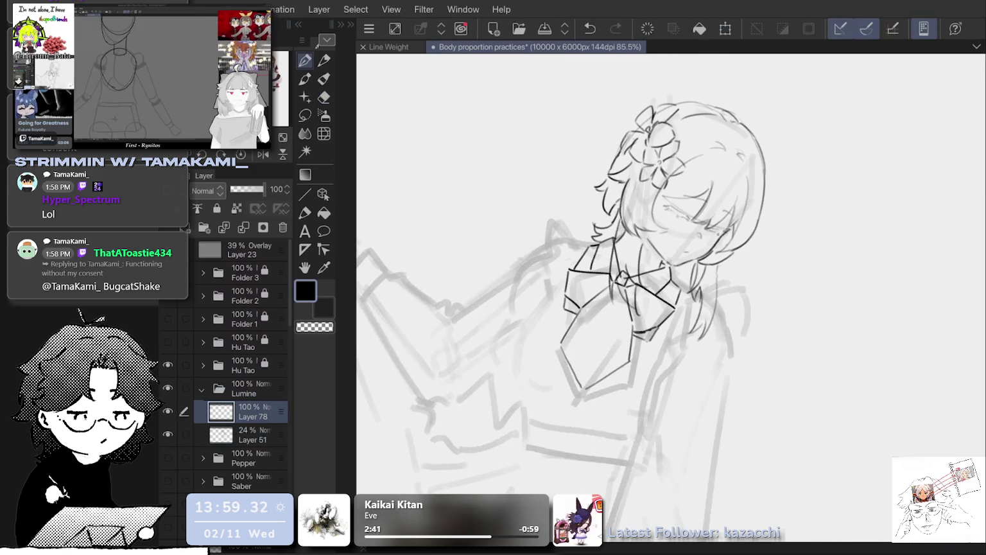
{"action": "scroll", "coordinate": [672, 295], "scroll_direction": "up", "scroll_amount": 3}
{"action": "scroll", "coordinate": [671, 296], "scroll_direction": "down", "scroll_amount": 3}
{"action": "scroll", "coordinate": [672, 295], "scroll_direction": "up", "scroll_amount": 3}
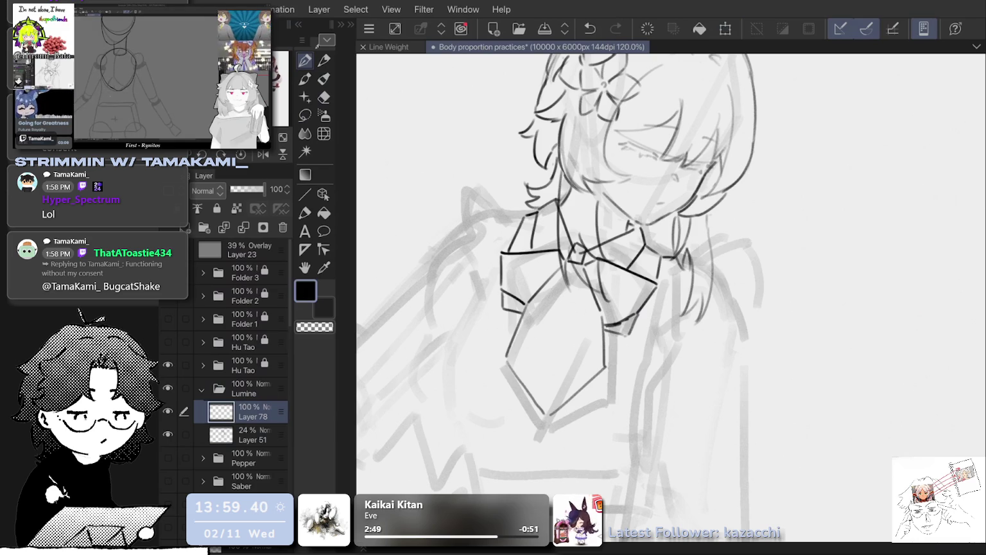
{"action": "key", "text": "ctrl+z"}
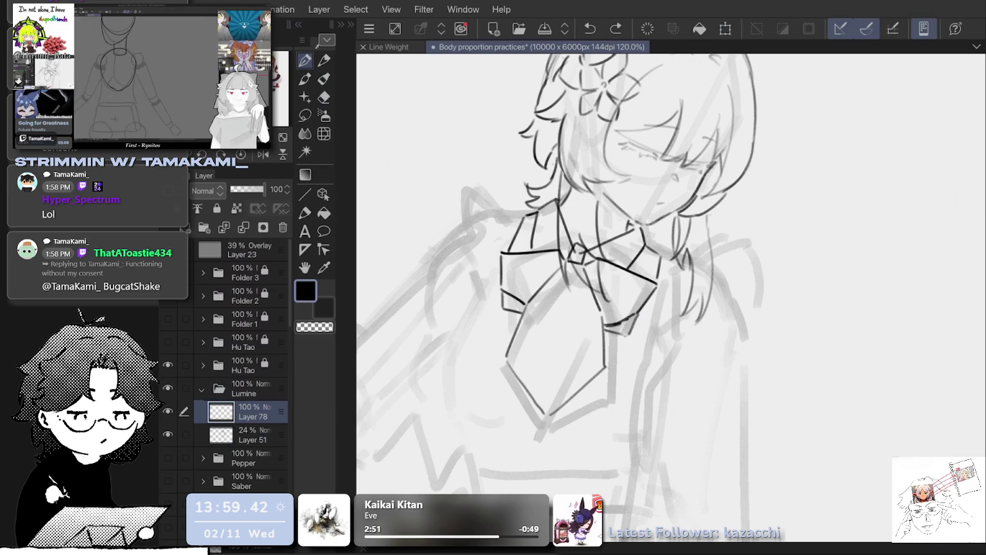
{"action": "key", "text": "ctrl+y"}
{"action": "key", "text": "ctrl+z"}
{"action": "key", "text": "ctrl+y"}
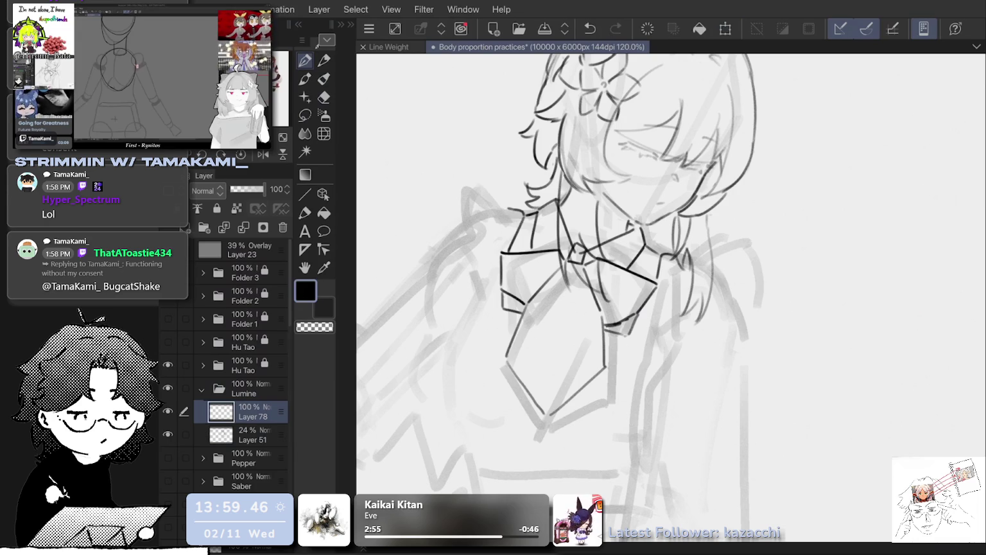
Draw the left shoulder as a curved line down-left from the collar, retrying several times.
{"action": "scroll", "coordinate": [797, 193], "scroll_direction": "down", "scroll_amount": 1}
{"action": "scroll", "coordinate": [797, 193], "scroll_direction": "down", "scroll_amount": 1}
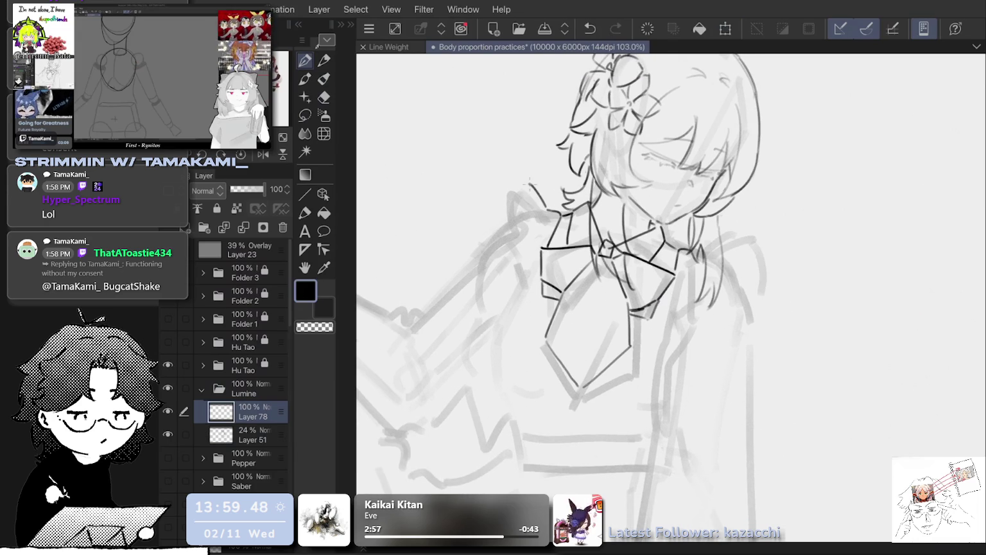
{"action": "key", "text": "ctrl+z"}
{"action": "mouse_move", "coordinate": [546, 209]}
{"action": "left_mouse_down"}
{"action": "mouse_move", "coordinate": [523, 184]}
{"action": "mouse_move", "coordinate": [509, 200]}
{"action": "mouse_move", "coordinate": [523, 238]}
{"action": "left_mouse_up"}
{"action": "scroll", "coordinate": [796, 194], "scroll_direction": "down", "scroll_amount": 1}
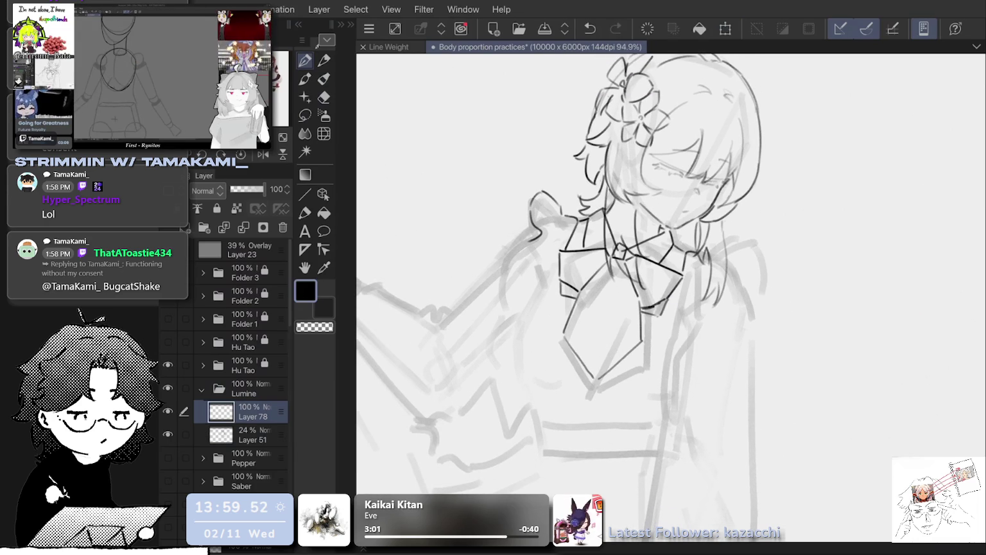
{"action": "key", "text": "ctrl+z"}
{"action": "key", "text": "ctrl+z"}
{"action": "mouse_move", "coordinate": [542, 191]}
{"action": "left_mouse_down"}
{"action": "mouse_move", "coordinate": [533, 233]}
{"action": "mouse_move", "coordinate": [531, 216]}
{"action": "mouse_move", "coordinate": [512, 265]}
{"action": "mouse_move", "coordinate": [510, 256]}
{"action": "mouse_move", "coordinate": [505, 295]}
{"action": "left_mouse_up"}
{"action": "key", "text": "ctrl+z"}
{"action": "key", "text": "ctrl+z"}
{"action": "key", "text": "ctrl+z"}
{"action": "key", "text": "ctrl+z"}
Ink the right shoulder outline, redrawing and undoing strokes until the line down from the shoulder sits right.
{"action": "scroll", "coordinate": [668, 262], "scroll_direction": "down", "scroll_amount": 3}
{"action": "scroll", "coordinate": [755, 284], "scroll_direction": "up", "scroll_amount": 3}
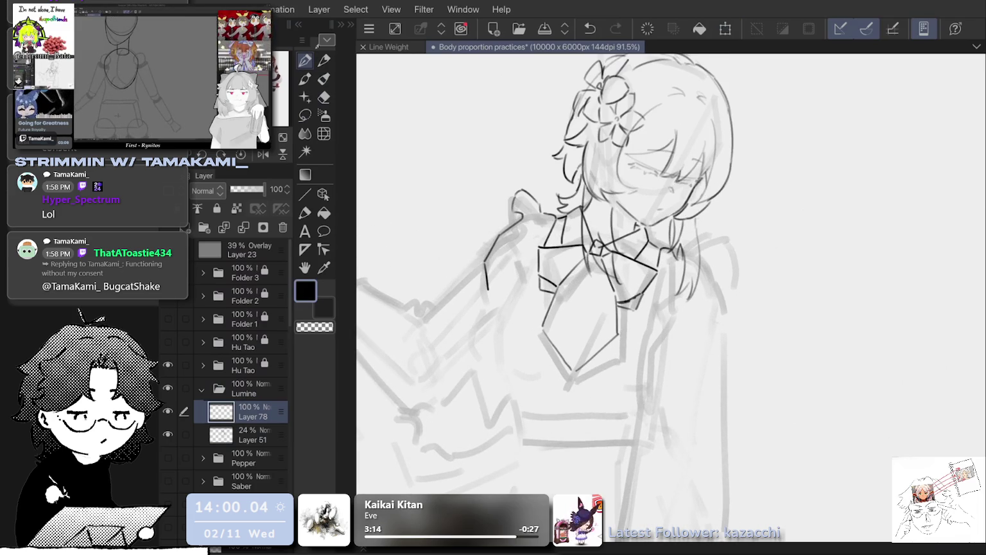
{"action": "mouse_move", "coordinate": [673, 252]}
{"action": "left_mouse_down"}
{"action": "mouse_move", "coordinate": [701, 226]}
{"action": "mouse_move", "coordinate": [721, 245]}
{"action": "left_mouse_up"}
{"action": "key", "text": "ctrl+z"}
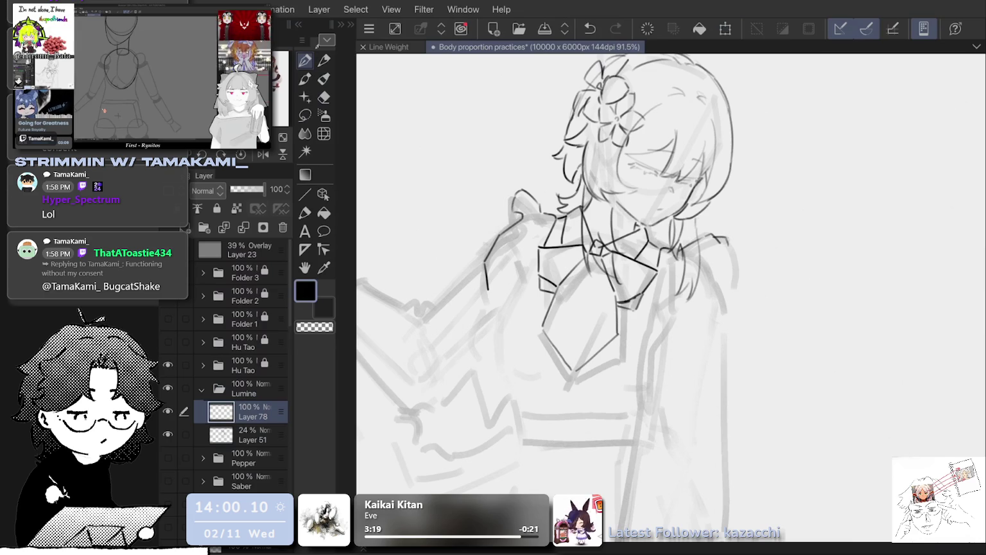
{"action": "mouse_move", "coordinate": [716, 241]}
{"action": "left_mouse_down"}
{"action": "mouse_move", "coordinate": [730, 238]}
{"action": "mouse_move", "coordinate": [733, 252]}
{"action": "mouse_move", "coordinate": [724, 295]}
{"action": "left_mouse_up"}
{"action": "key", "text": "ctrl+z"}
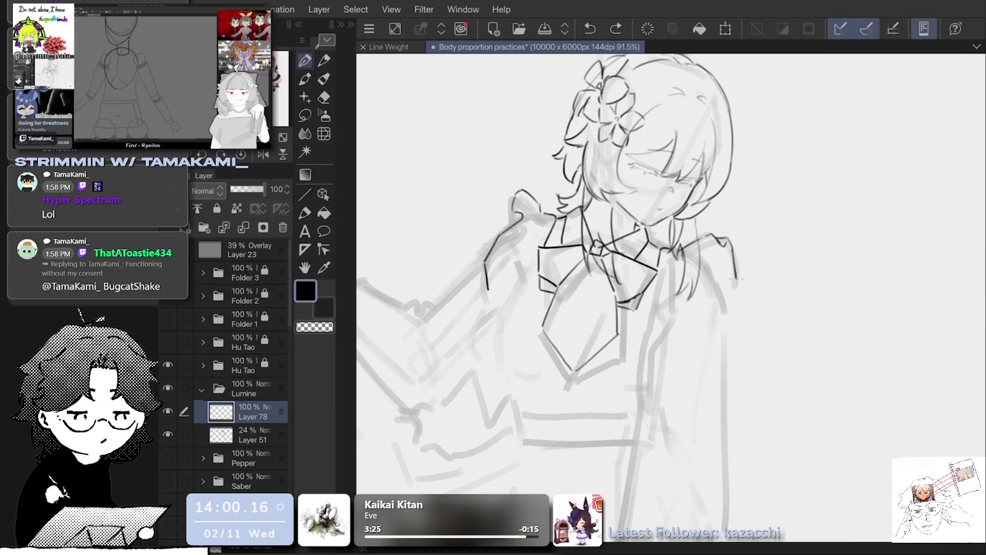
{"action": "key", "text": "ctrl+y"}
{"action": "left_click_drag", "start_coordinate": [708, 257], "coordinate": [719, 248]}
{"action": "key", "text": "ctrl+z"}
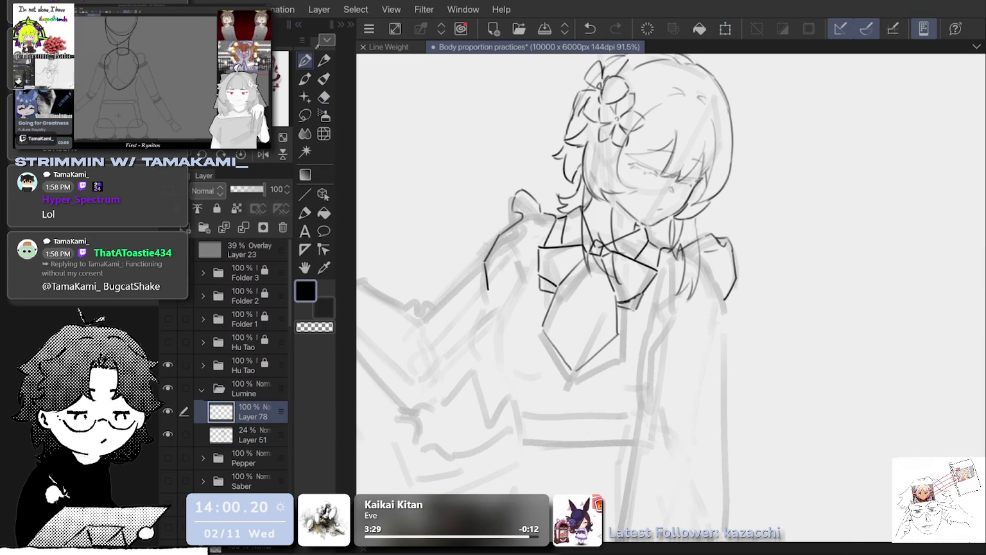
Draw the vertical hair strand falling beside the right shoulder, retrying it until it fits.
{"action": "mouse_move", "coordinate": [702, 242]}
{"action": "left_mouse_down"}
{"action": "mouse_move", "coordinate": [684, 261]}
{"action": "mouse_move", "coordinate": [700, 254]}
{"action": "left_mouse_up"}
{"action": "key", "text": "ctrl+z"}
{"action": "key", "text": "ctrl+z"}
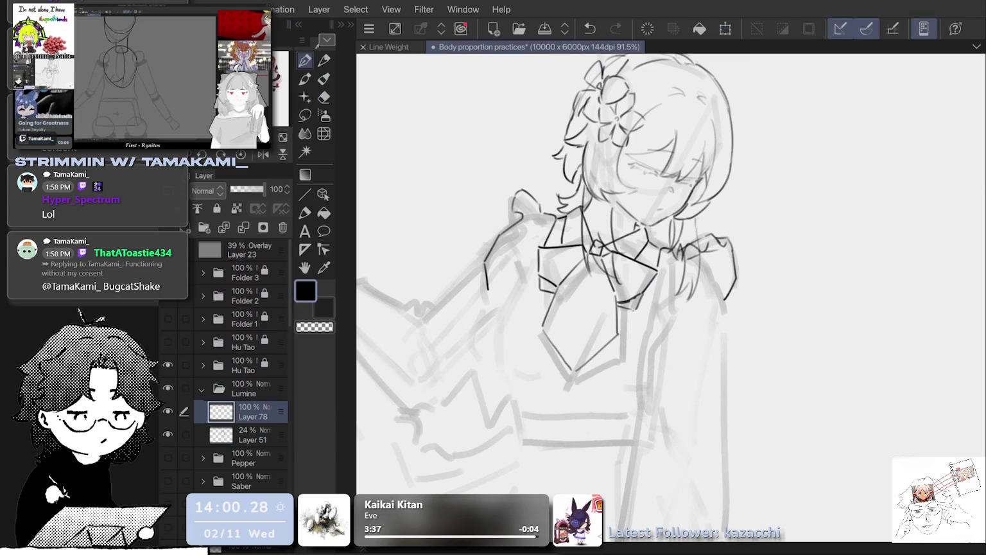
{"action": "key", "text": "ctrl+z"}
{"action": "mouse_move", "coordinate": [701, 254]}
{"action": "left_mouse_down"}
{"action": "mouse_move", "coordinate": [687, 260]}
{"action": "mouse_move", "coordinate": [680, 303]}
{"action": "left_mouse_up"}
{"action": "key", "text": "ctrl+z"}
{"action": "left_click_drag", "start_coordinate": [684, 257], "coordinate": [680, 303]}
{"action": "key", "text": "ctrl+z"}
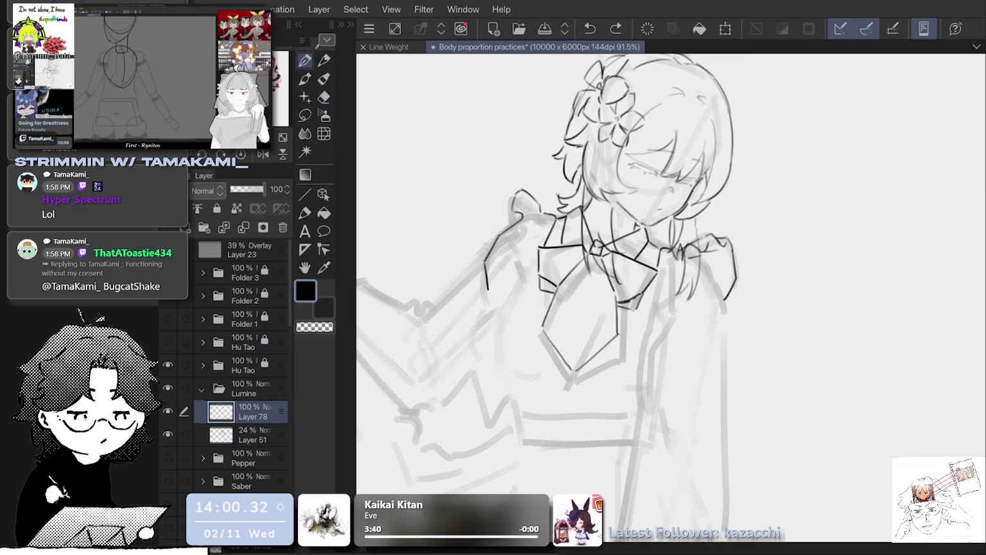
{"action": "left_click_drag", "start_coordinate": [684, 257], "coordinate": [678, 309]}
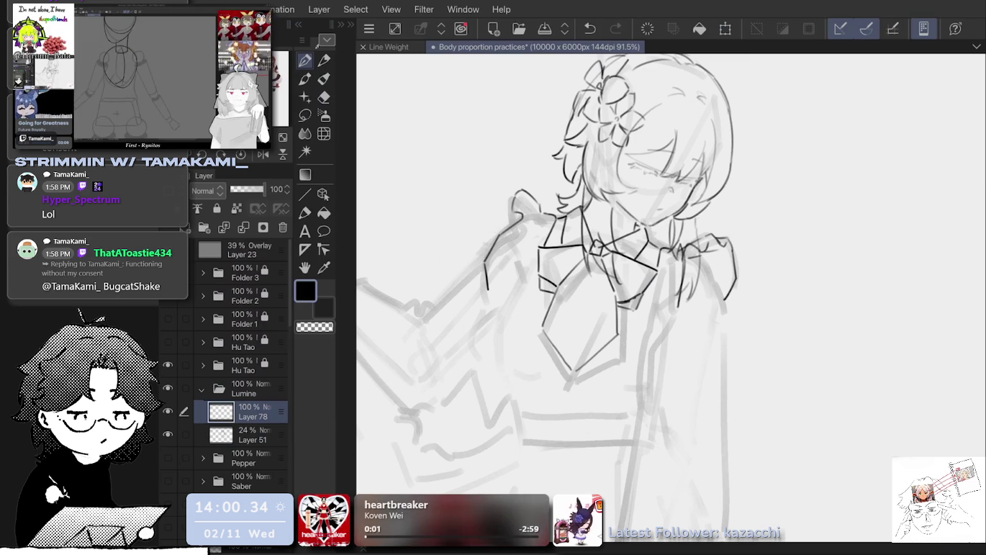
Draw the curling hair end below the right shoulder, retrying curves until the final stroke fits.
{"action": "mouse_move", "coordinate": [677, 294]}
{"action": "left_mouse_down"}
{"action": "mouse_move", "coordinate": [661, 305]}
{"action": "mouse_move", "coordinate": [663, 326]}
{"action": "mouse_move", "coordinate": [657, 307]}
{"action": "mouse_move", "coordinate": [660, 334]}
{"action": "mouse_move", "coordinate": [644, 367]}
{"action": "left_mouse_up"}
{"action": "key", "text": "ctrl+z"}
{"action": "key", "text": "ctrl+z"}
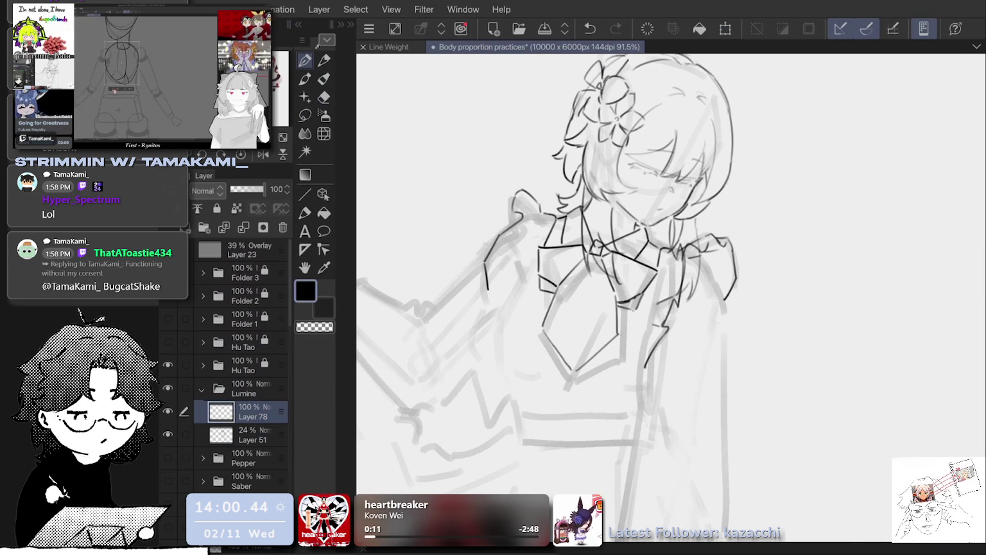
{"action": "key", "text": "ctrl+z"}
{"action": "left_click_drag", "start_coordinate": [667, 335], "coordinate": [647, 388]}
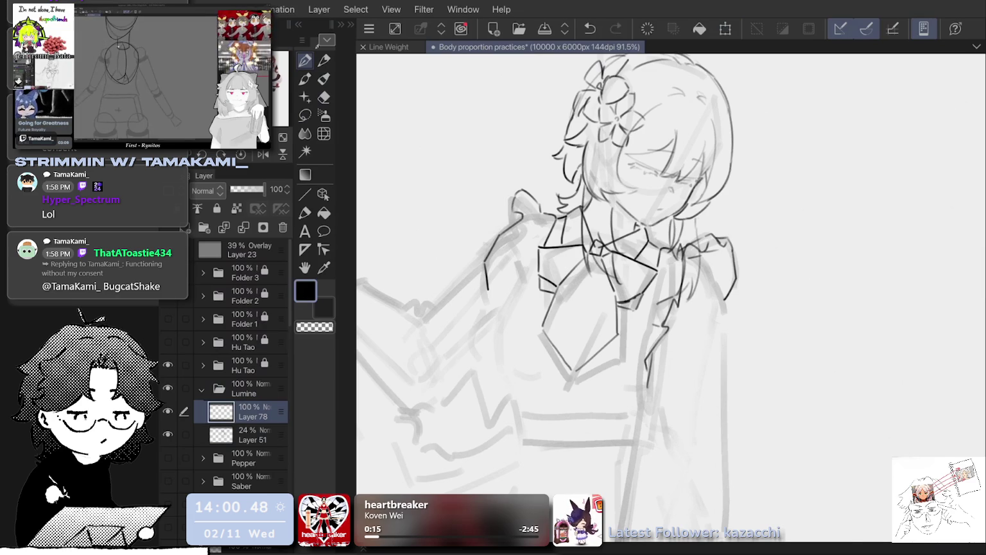
{"action": "key", "text": "ctrl+z"}
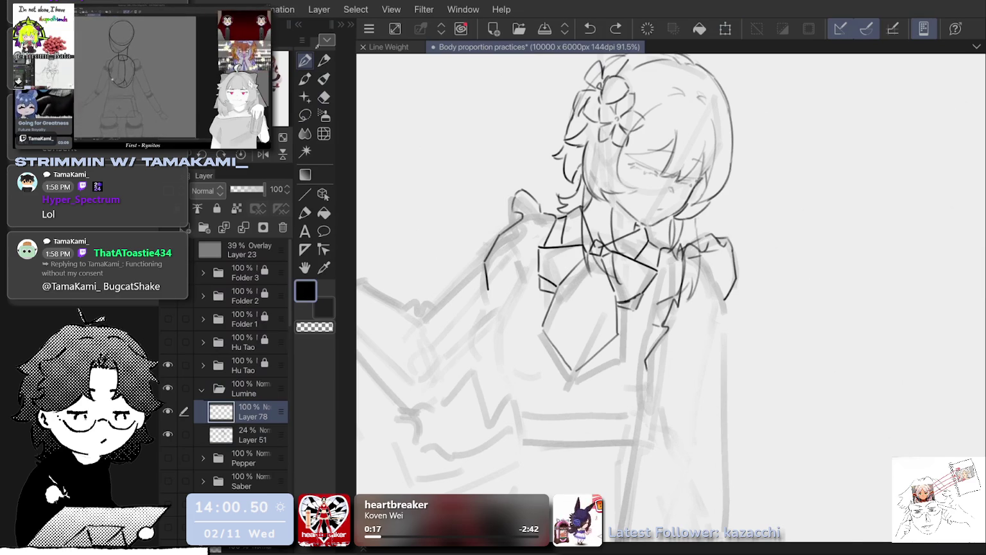
{"action": "left_click_drag", "start_coordinate": [665, 330], "coordinate": [647, 366]}
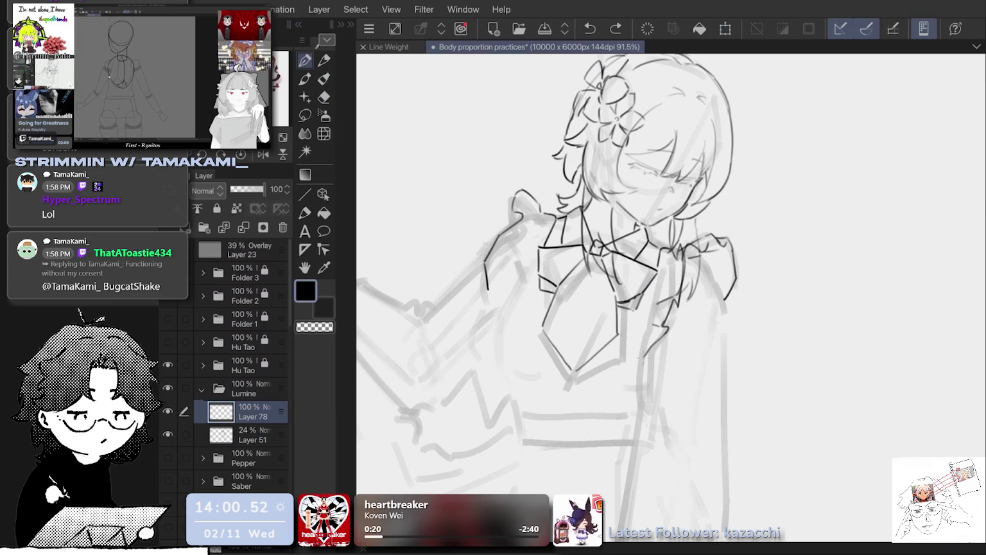
{"action": "key", "text": "ctrl+z"}
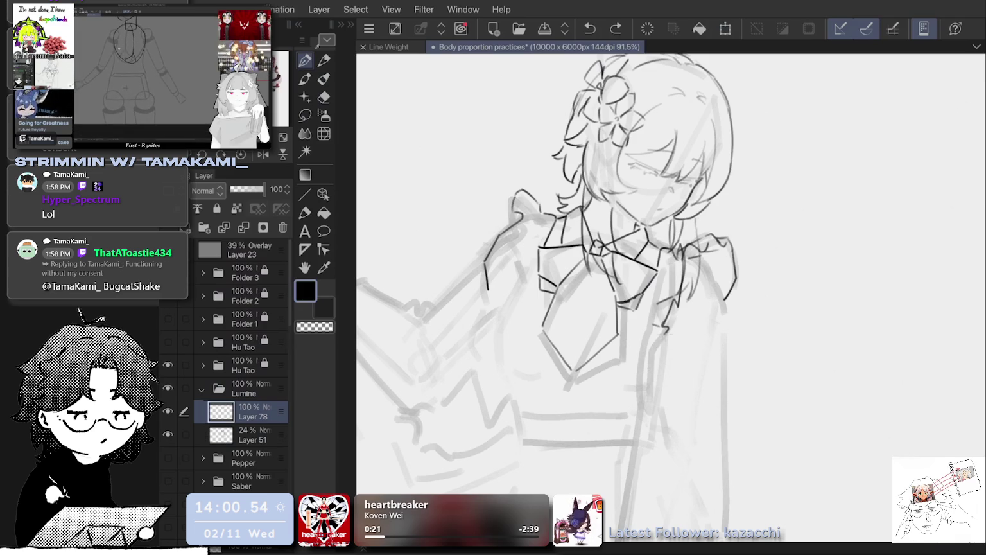
{"action": "mouse_move", "coordinate": [665, 333]}
{"action": "left_mouse_down"}
{"action": "mouse_move", "coordinate": [644, 358]}
{"action": "mouse_move", "coordinate": [649, 382]}
{"action": "left_mouse_up"}
{"action": "key", "text": "ctrl+z"}
{"action": "key", "text": "ctrl+z"}
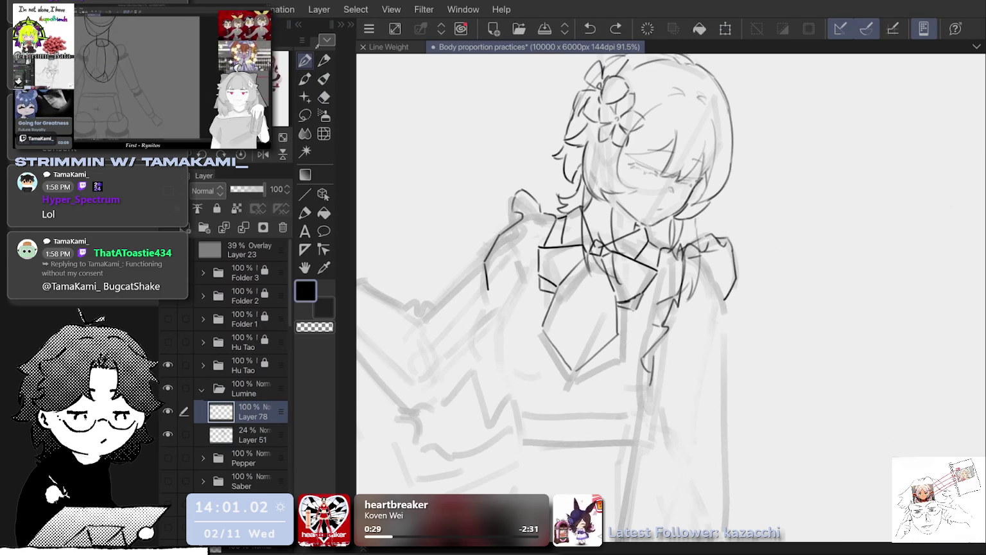
{"action": "key", "text": "ctrl+z"}
{"action": "mouse_move", "coordinate": [654, 352]}
{"action": "left_mouse_down"}
{"action": "mouse_move", "coordinate": [652, 376]}
{"action": "mouse_move", "coordinate": [639, 385]}
{"action": "left_mouse_up"}
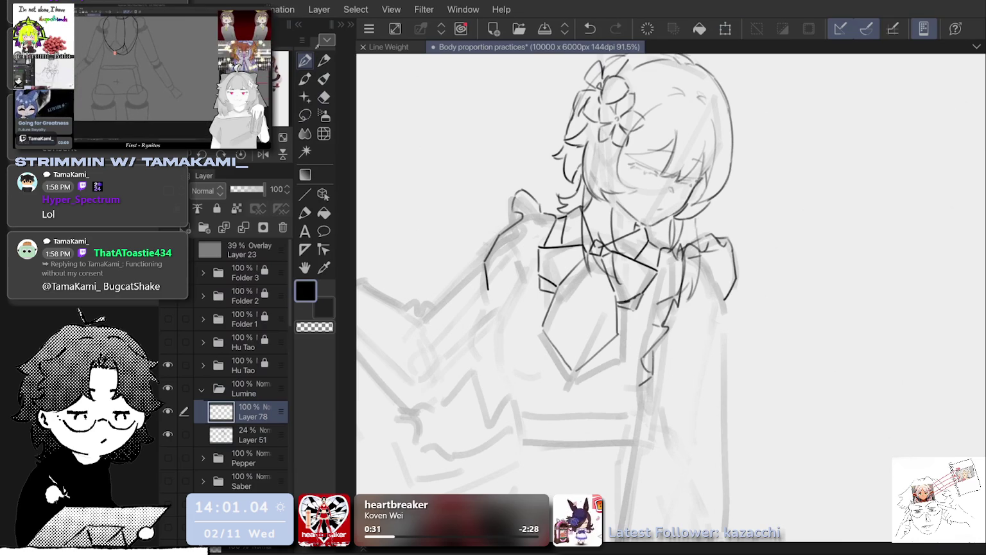